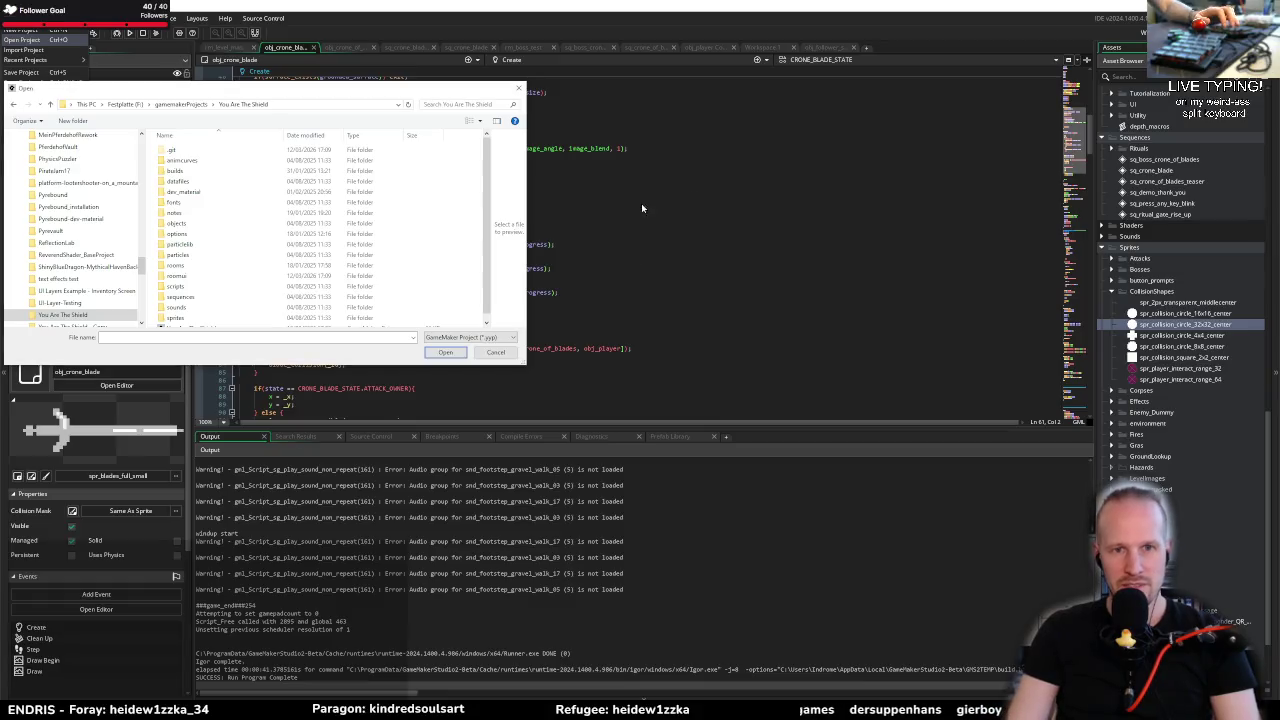
# Step: Open the You Are The Shield project and open its rm_game room from the Rooms folder
pyautogui.click(199, 321)
pyautogui.click(445, 352)
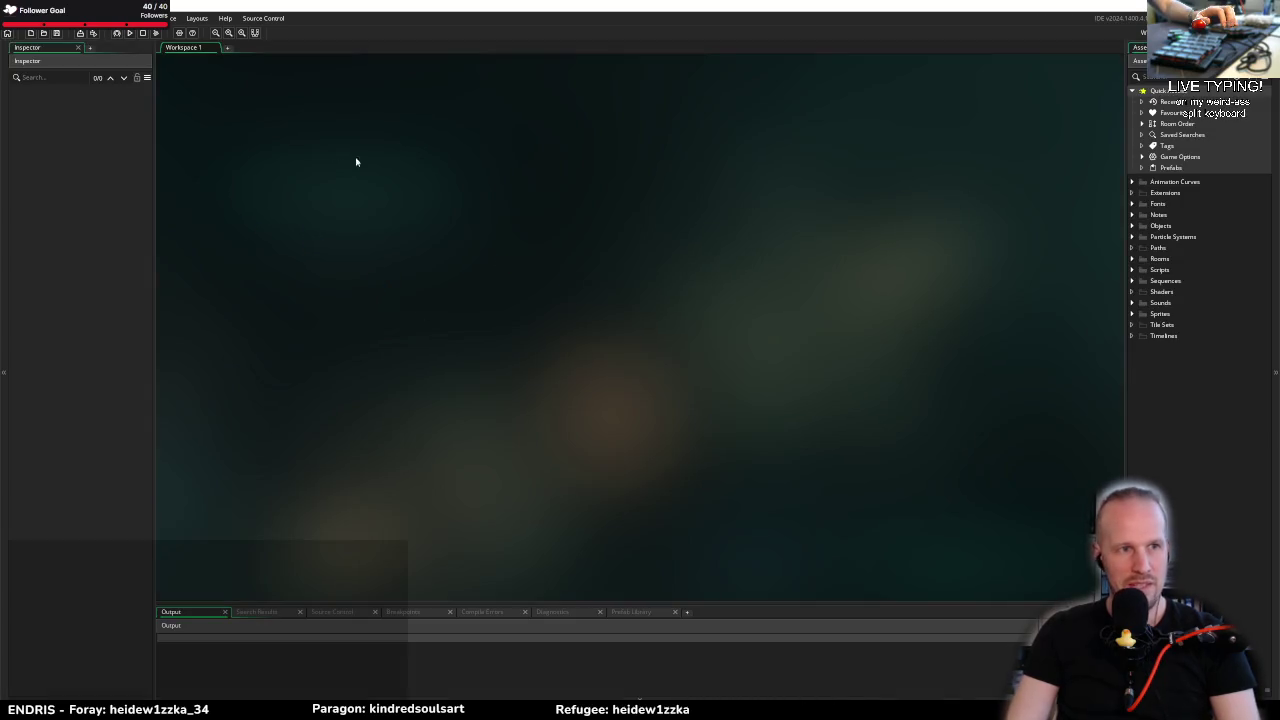
pyautogui.click(1131, 260)
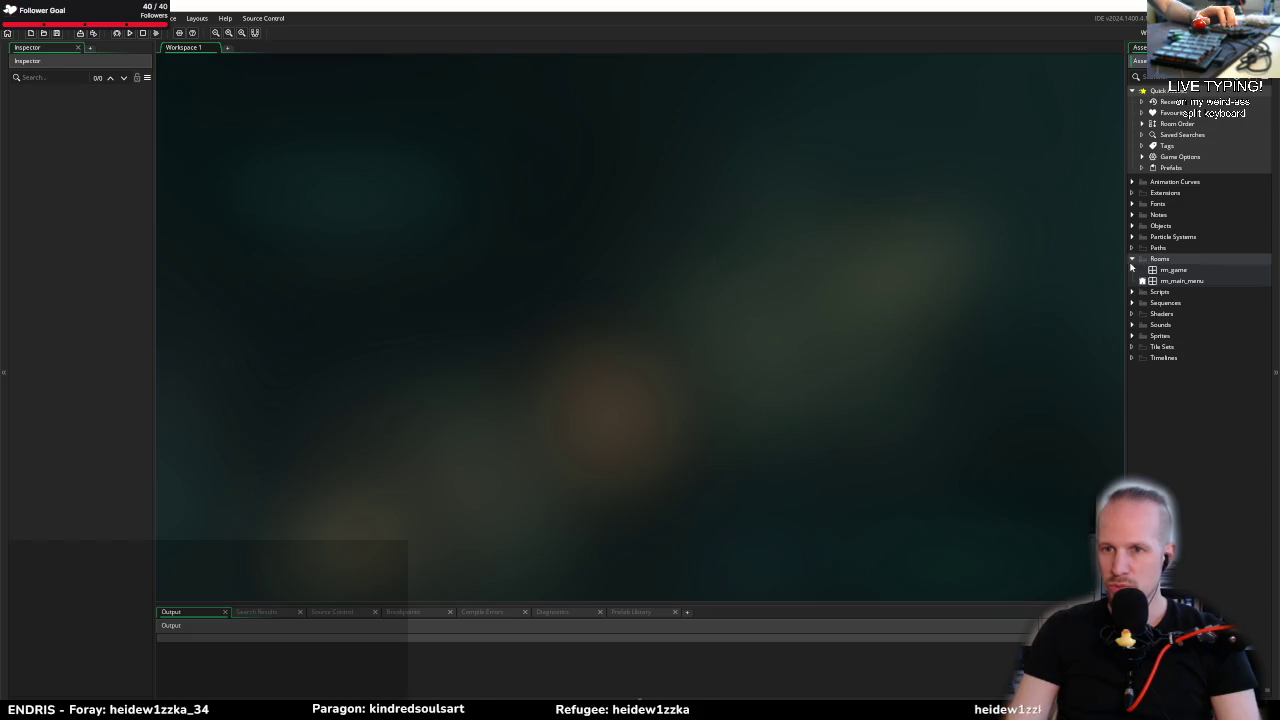
pyautogui.doubleClick(1178, 271)
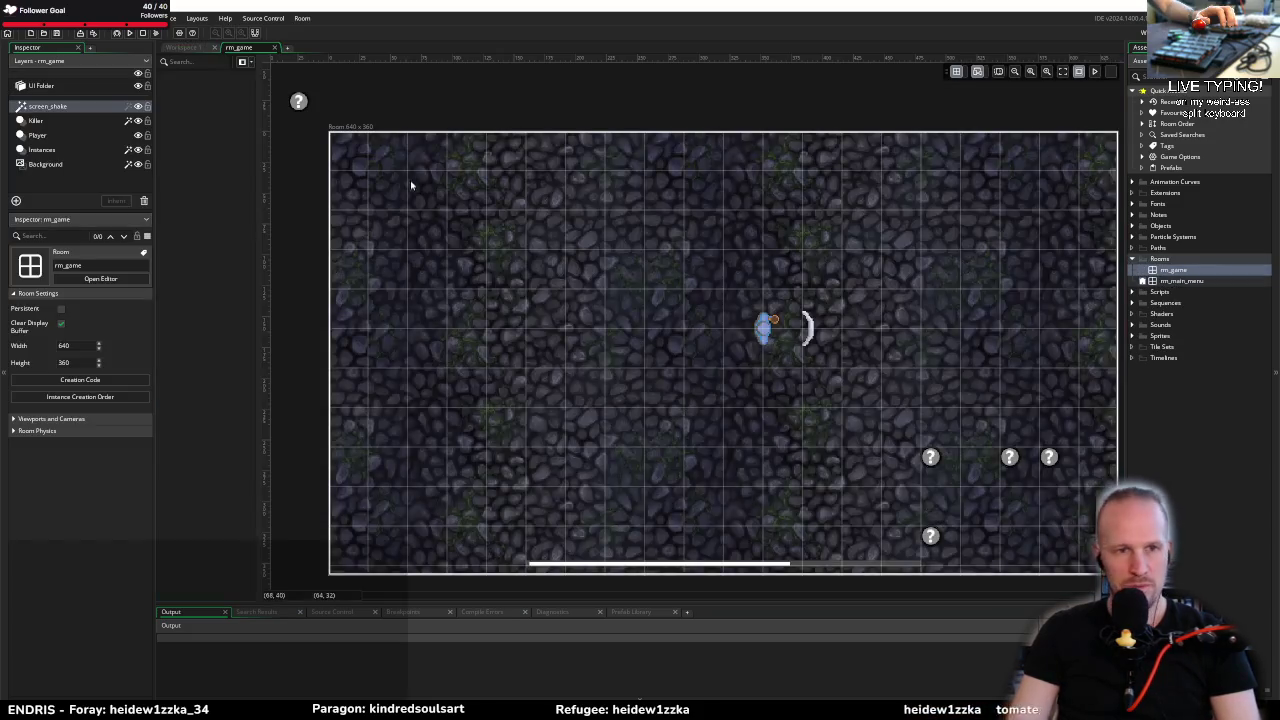
# Step: Expand the UI Folder's ui_game tree down to the fp_xp_fill_amount panel
pyautogui.click(74, 89)
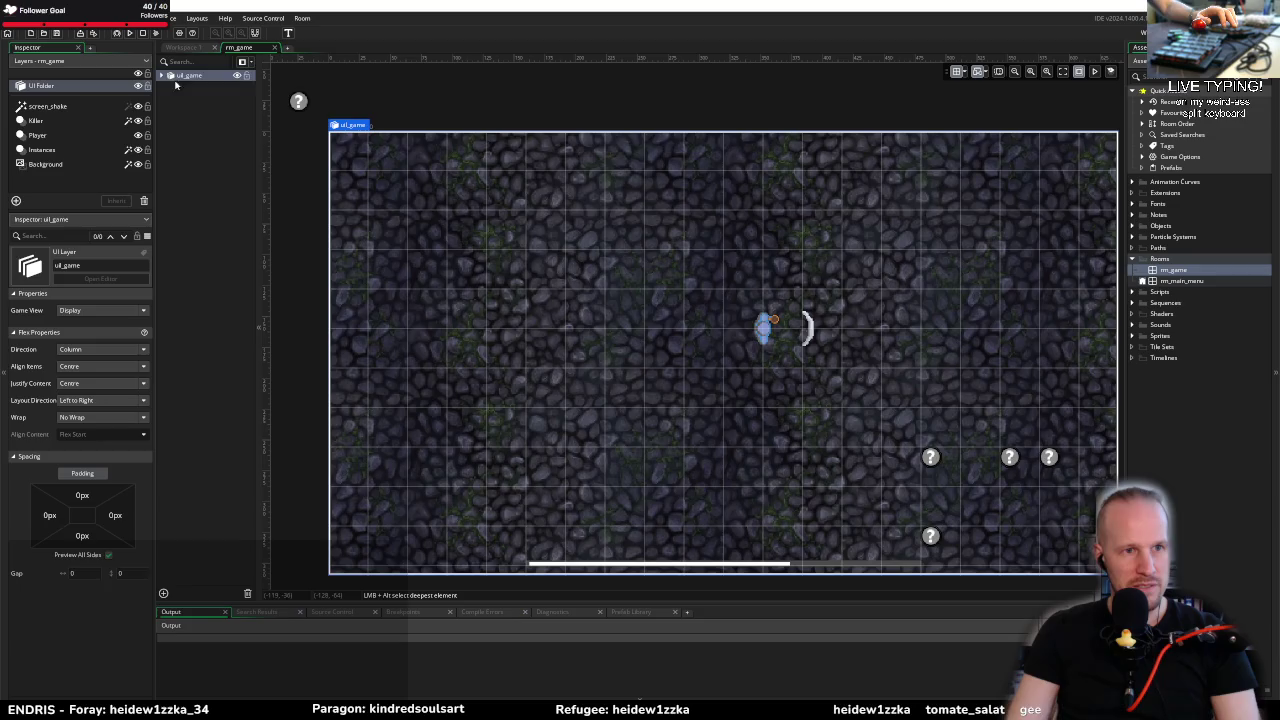
pyautogui.scroll(-3, 428, 273)
pyautogui.scroll(5, 594, 271)
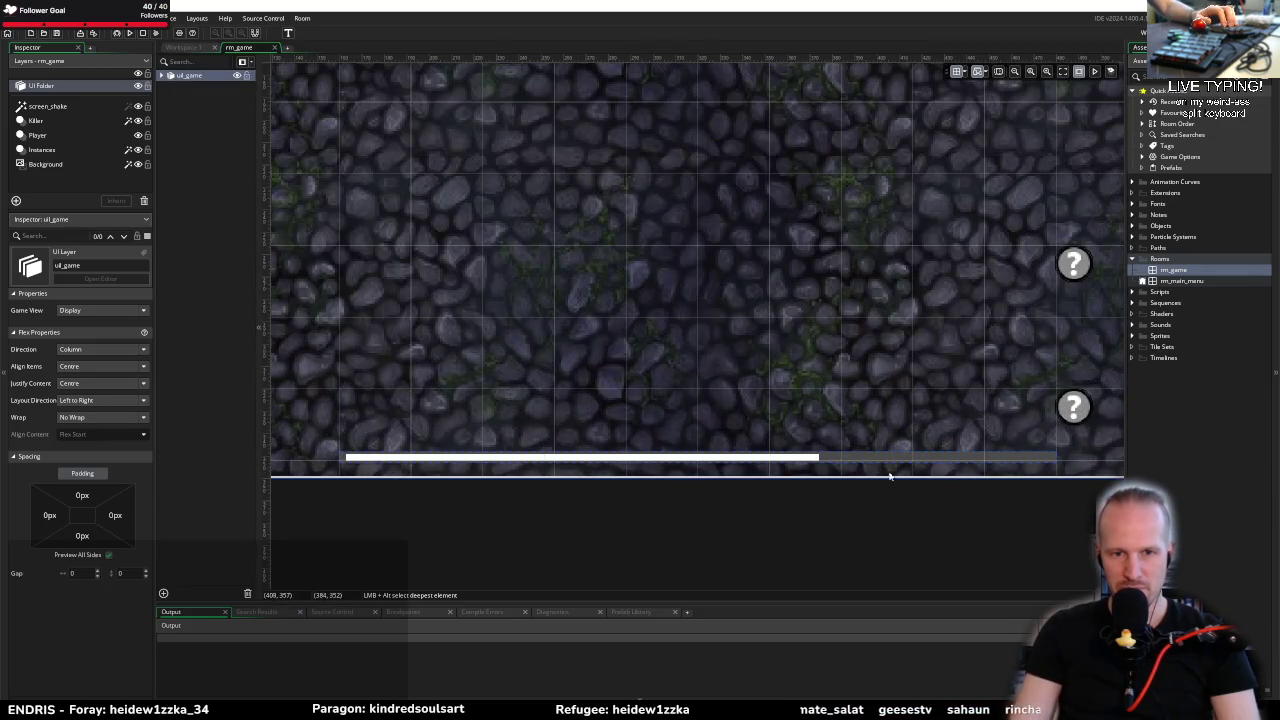
pyautogui.scroll(-3, 480, 368)
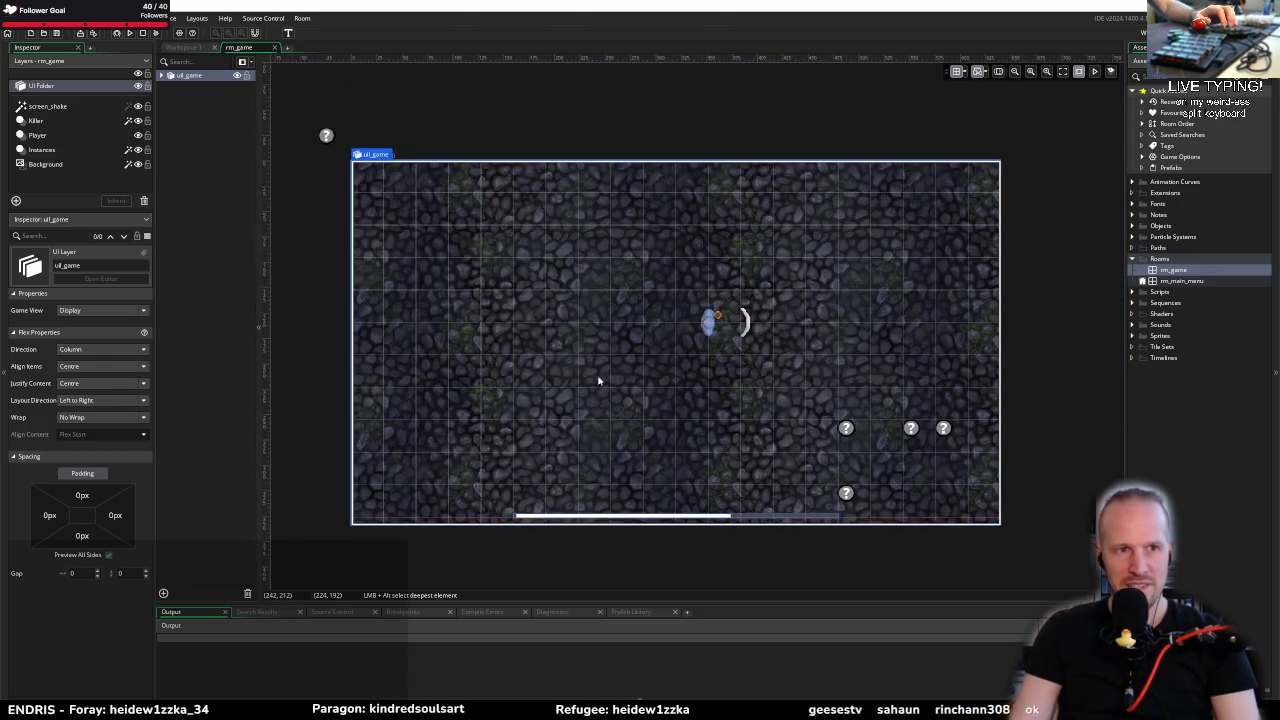
pyautogui.click(161, 75)
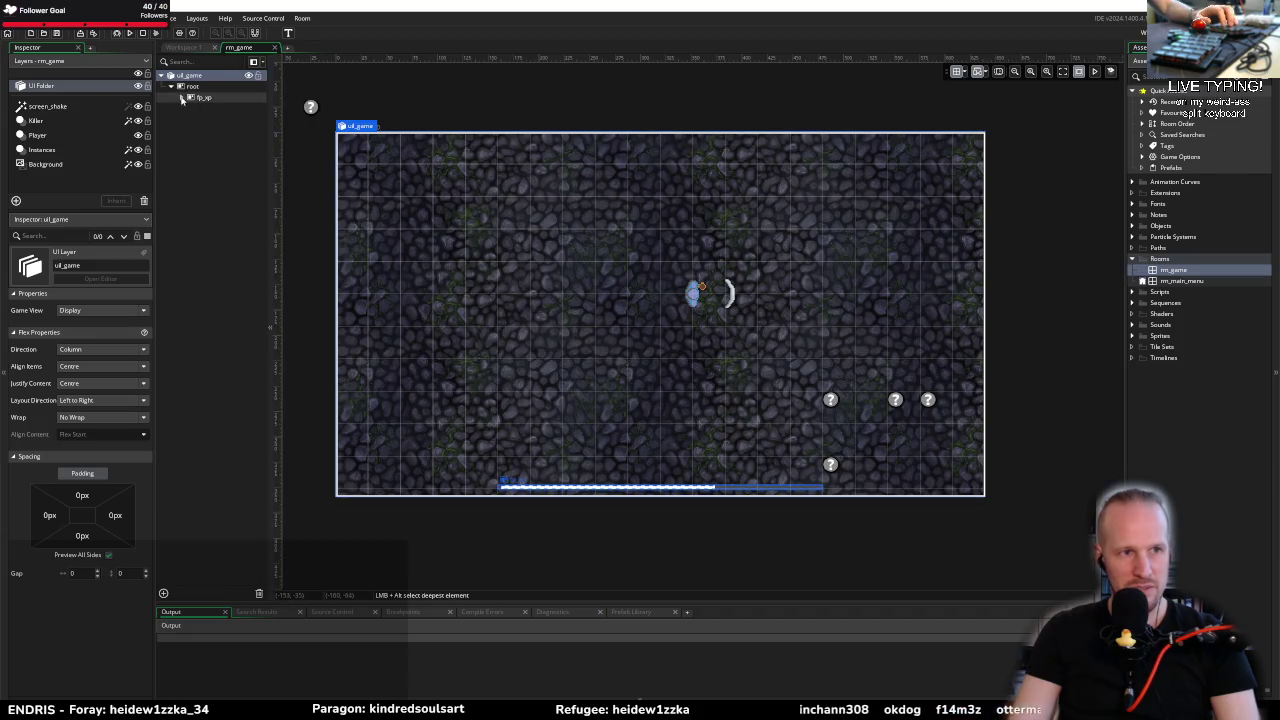
pyautogui.click(203, 97)
pyautogui.click(201, 119)
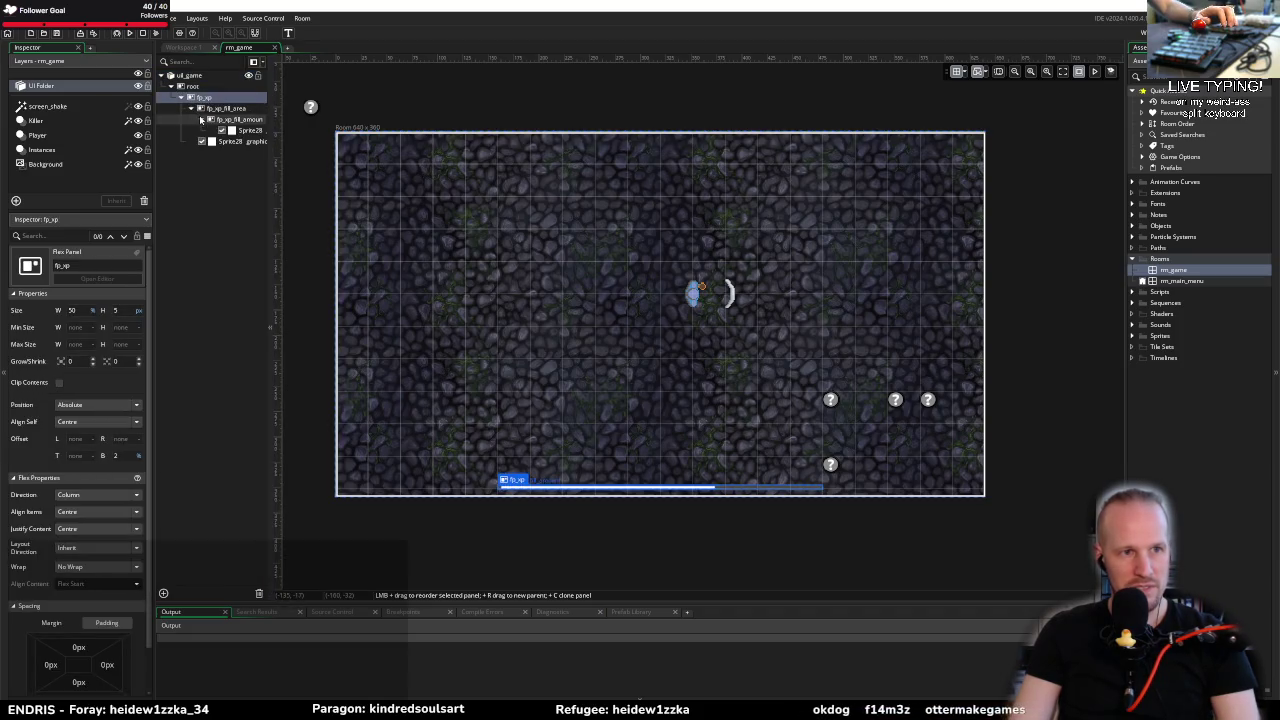
pyautogui.moveTo(270, 175); pyautogui.dragTo(355, 180)
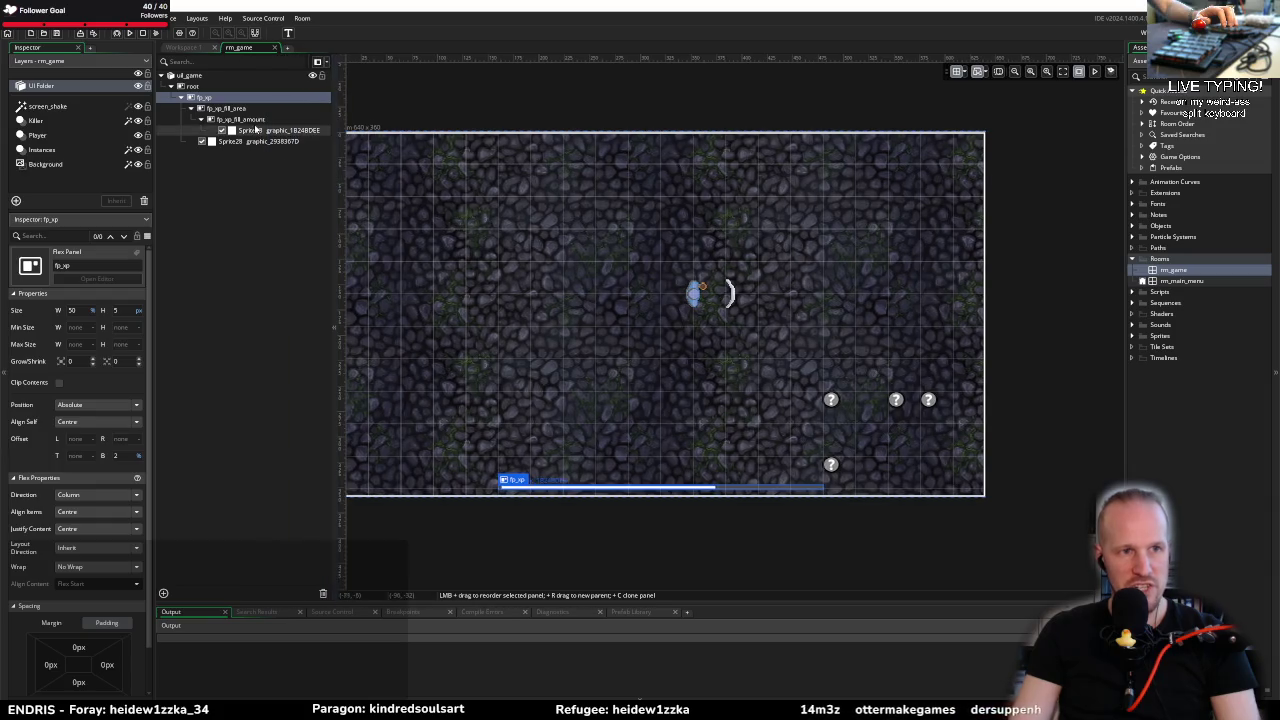
pyautogui.click(240, 119)
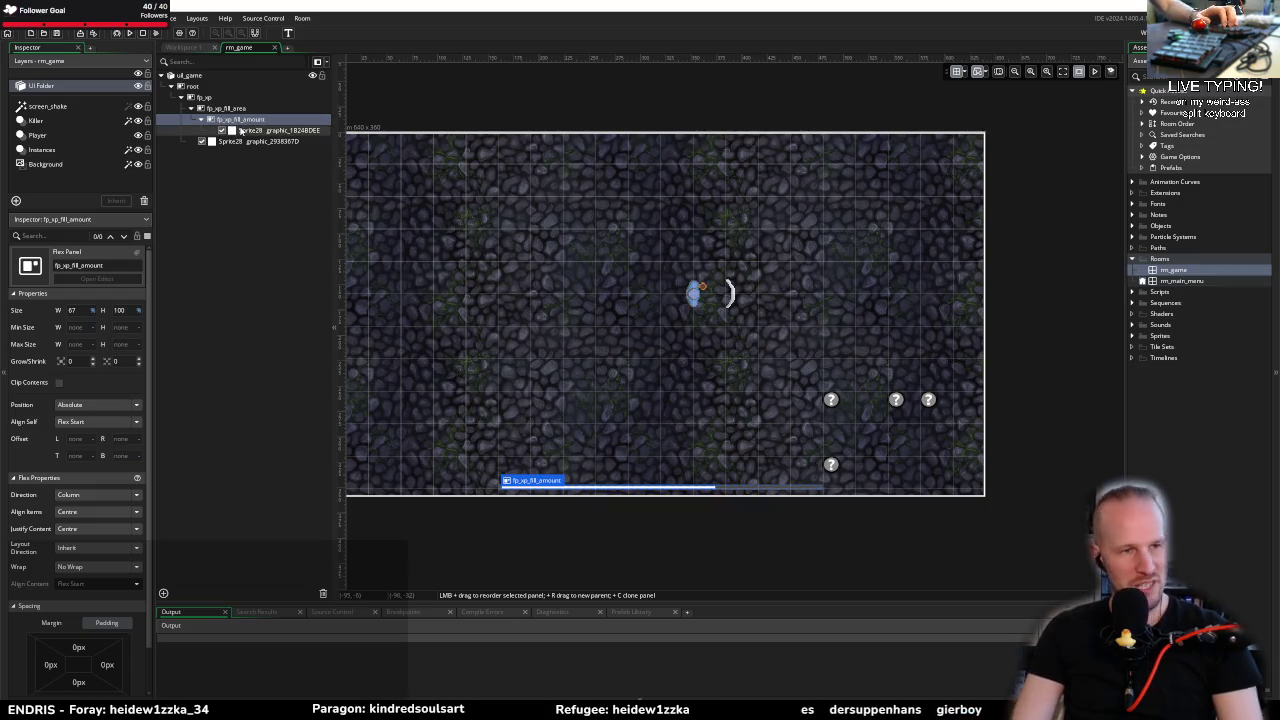
# Step: Set the fp_xp_fill_amount width to 100, then to 50
pyautogui.click(83, 311)
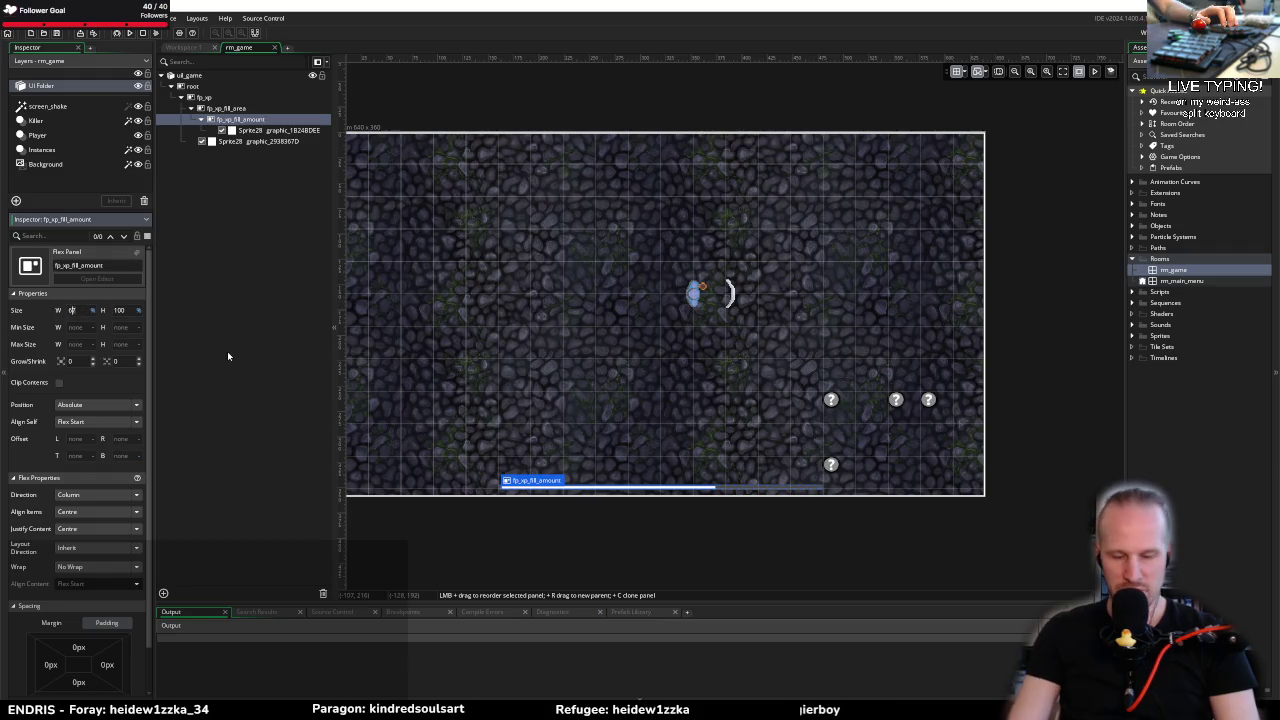
pyautogui.write('100')
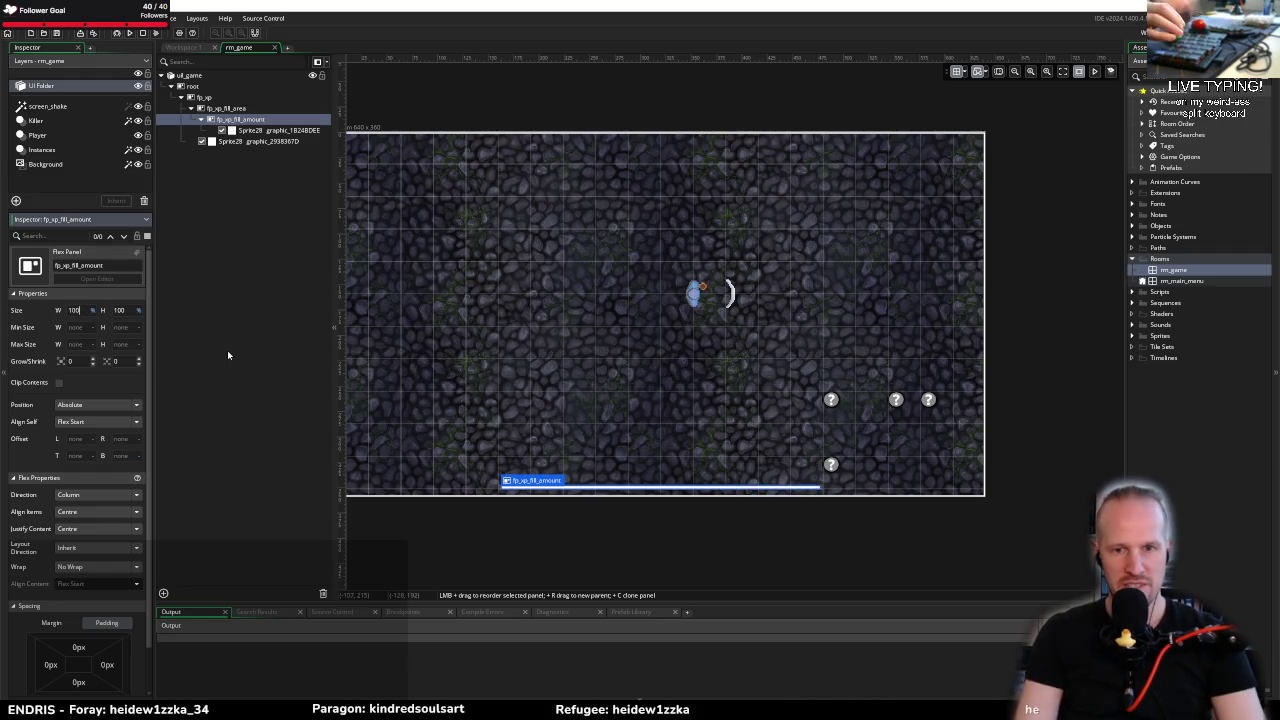
pyautogui.scroll(5, 831, 480)
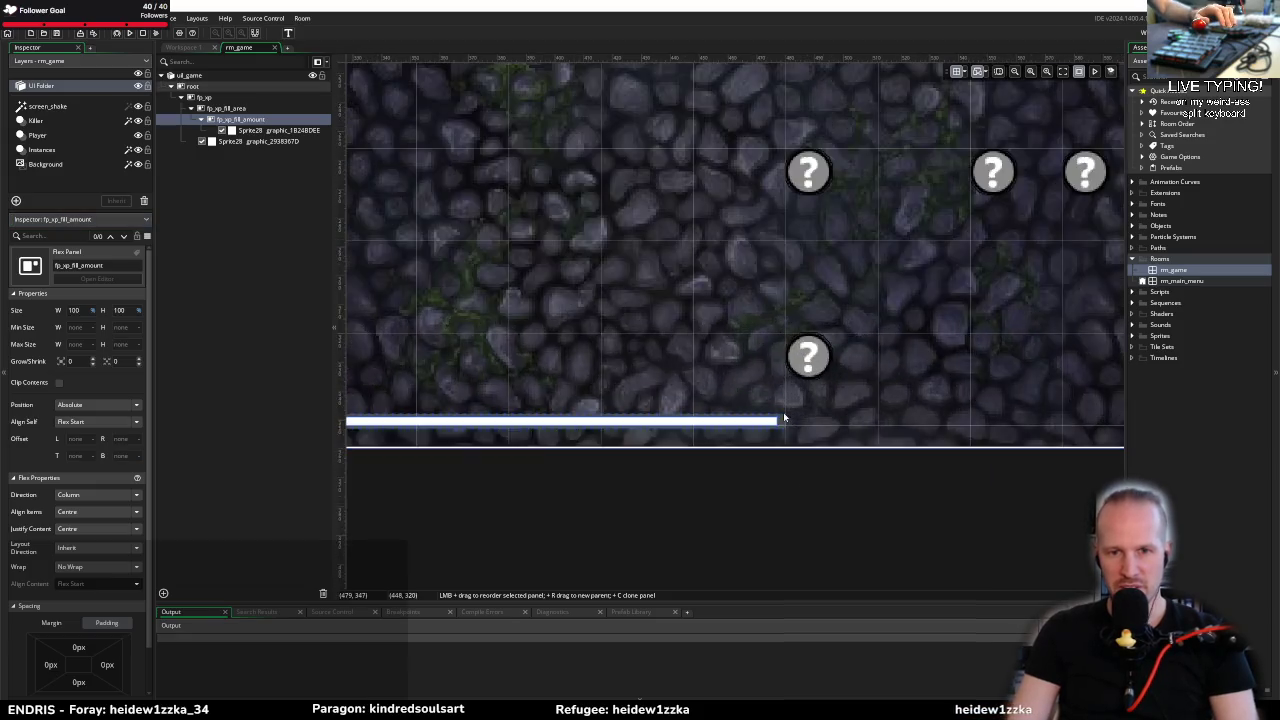
pyautogui.scroll(4, 783, 418)
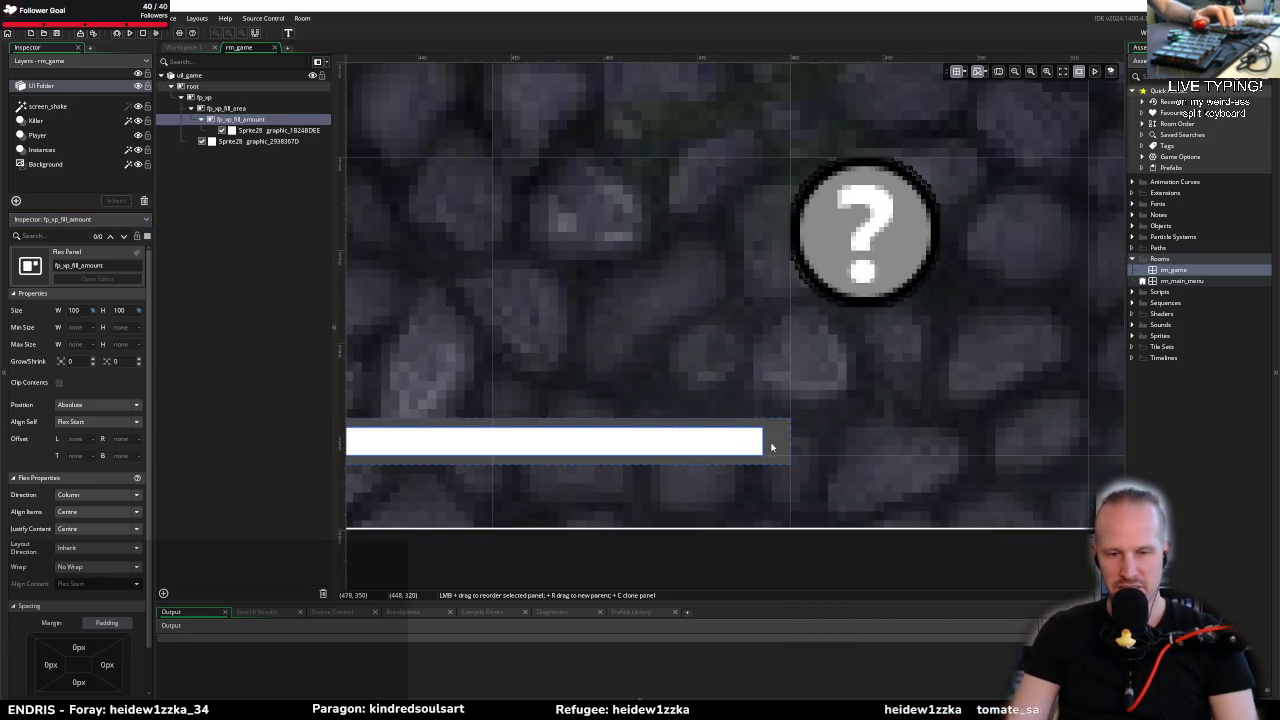
pyautogui.scroll(-1, 485, 376)
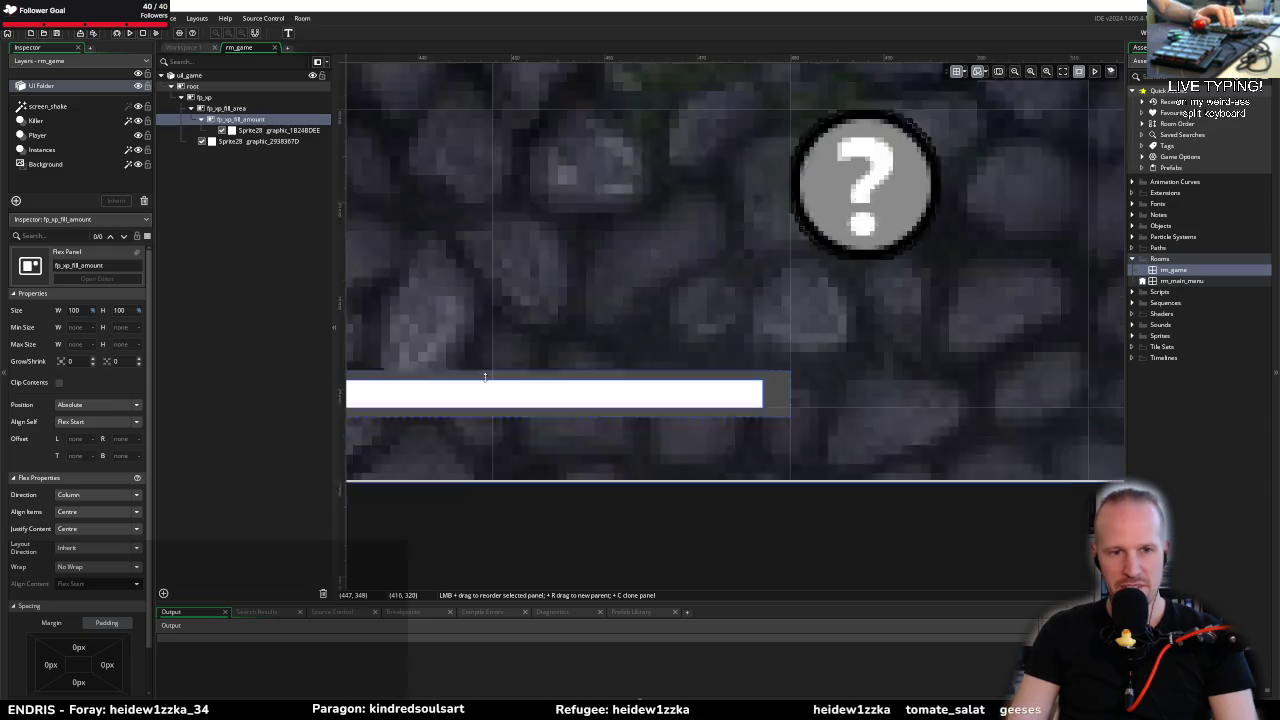
pyautogui.scroll(-1, 485, 376)
pyautogui.click(76, 311)
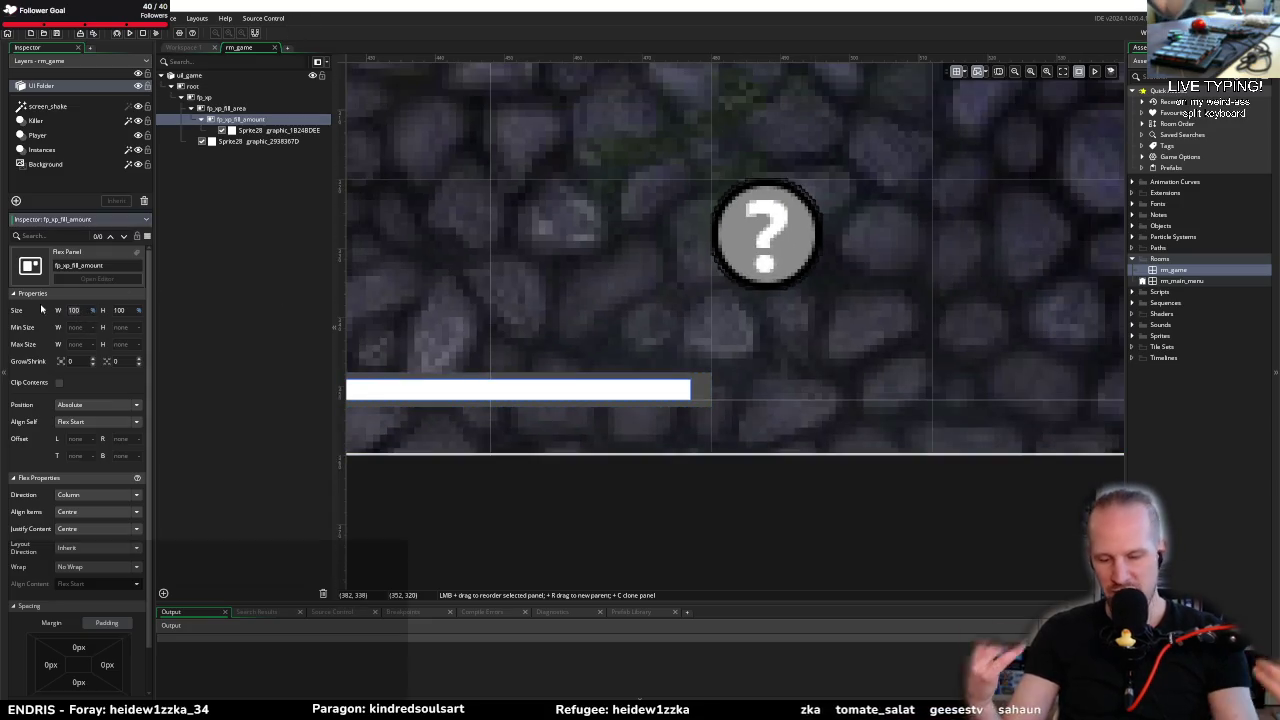
pyautogui.write('50')
pyautogui.press('Return')
# Step: Change the fill panel width to 0, then settle on 67
pyautogui.scroll(-5, 643, 357)
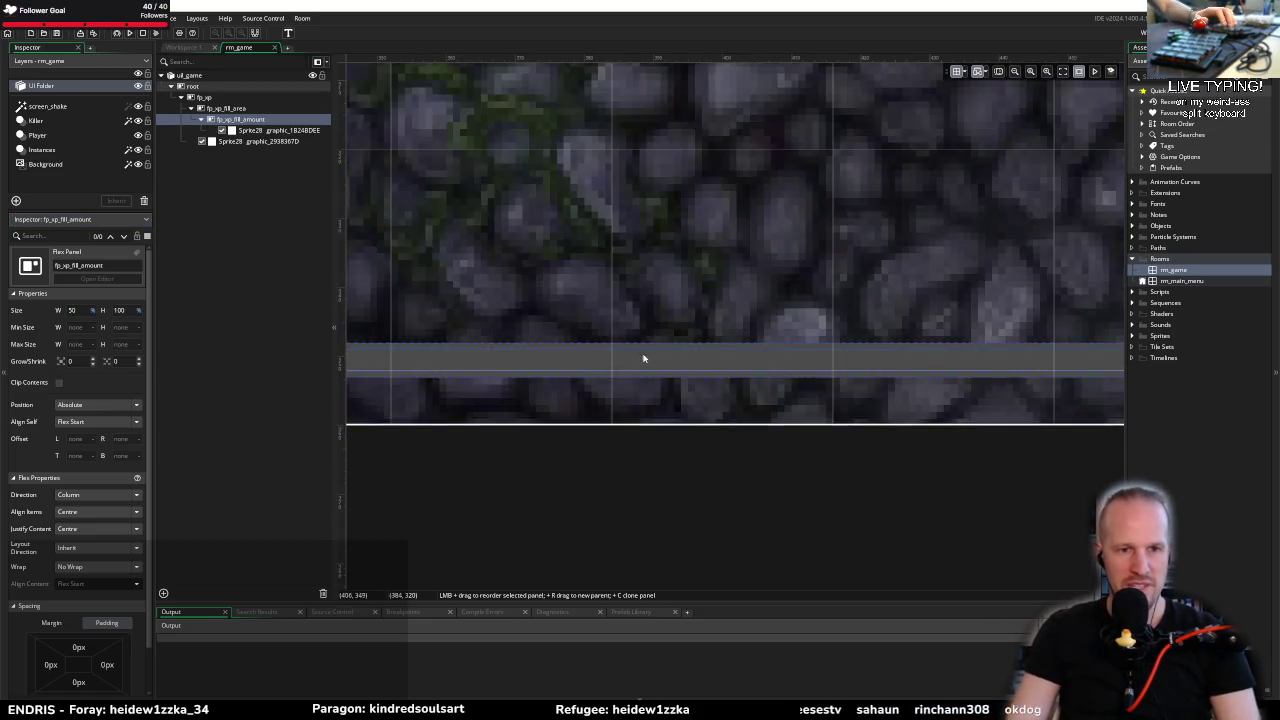
pyautogui.click(72, 311)
pyautogui.write('0')
pyautogui.press('Return')
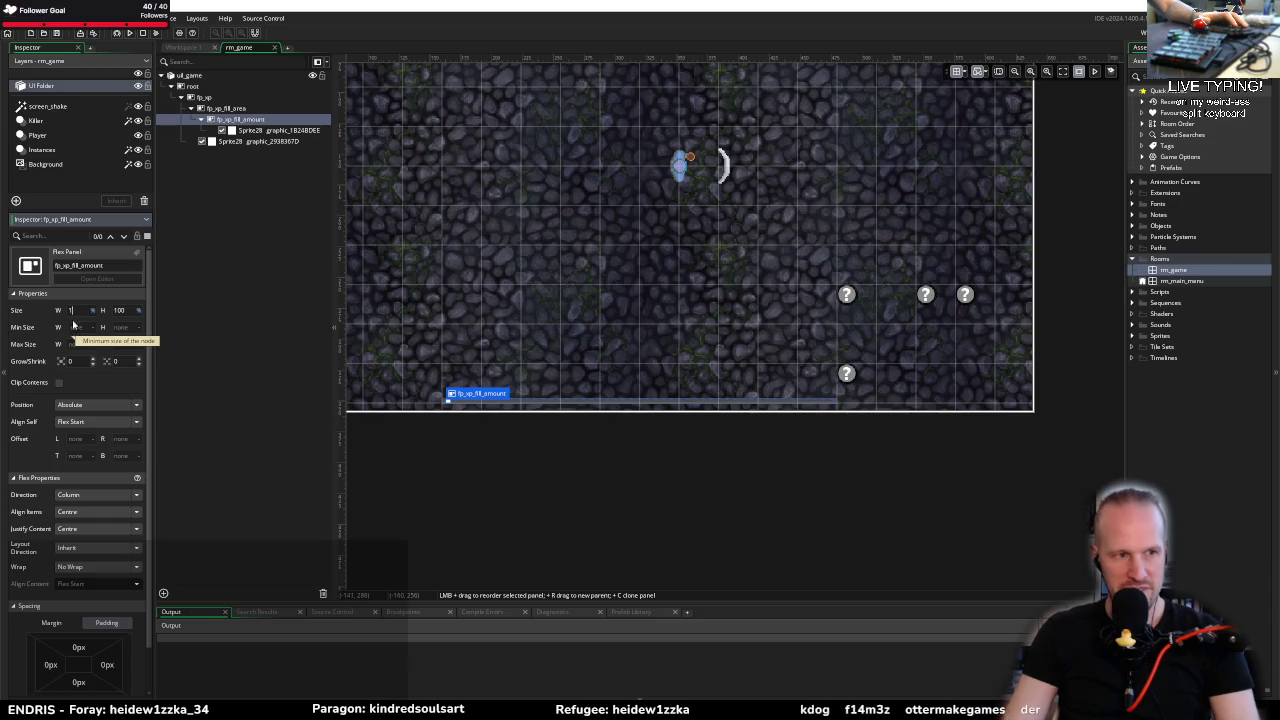
pyautogui.write('67')
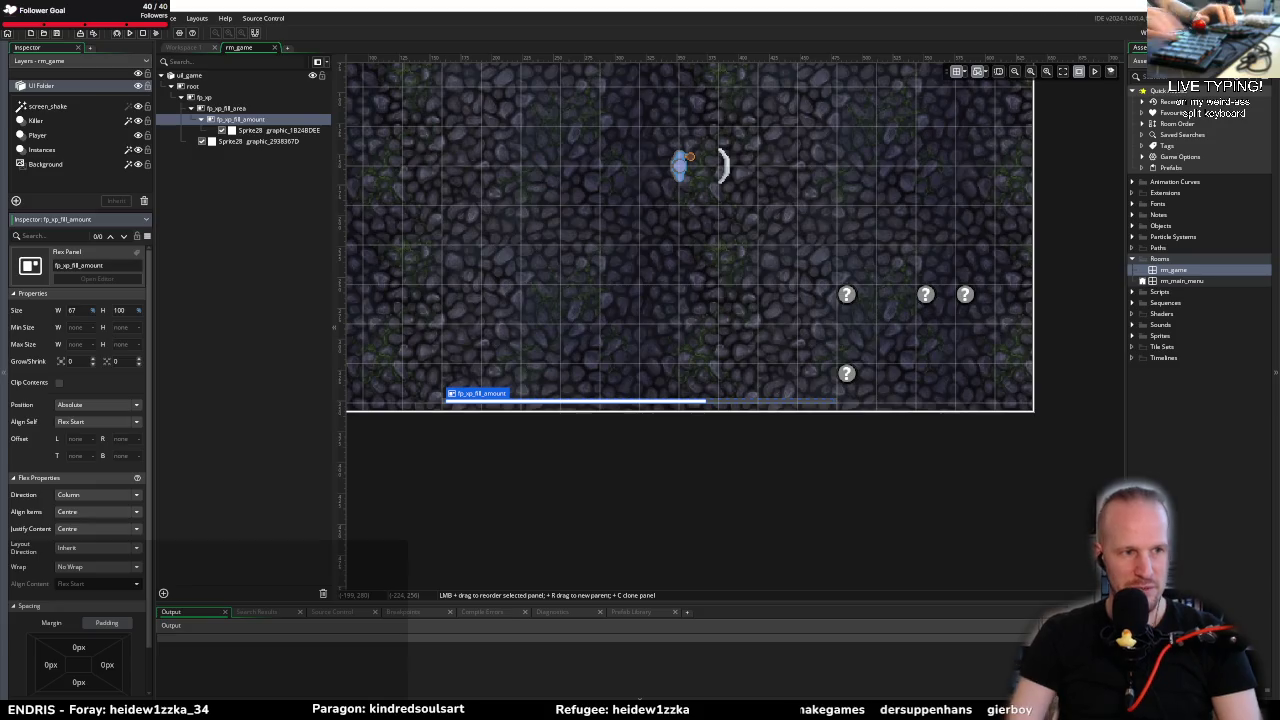
# Step: Select the ui_game layer, check Fork's commit history, then return to GameMaker
pyautogui.click(215, 77)
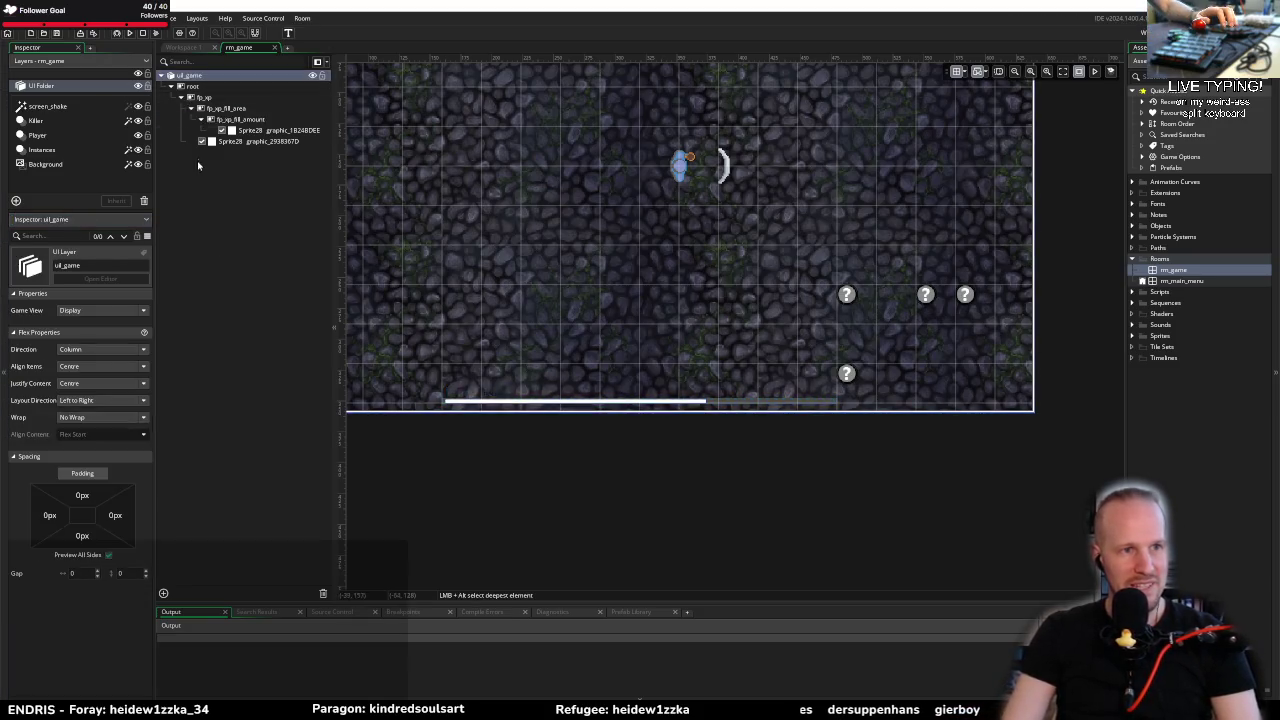
pyautogui.rightClick(213, 74)
pyautogui.press('Escape')
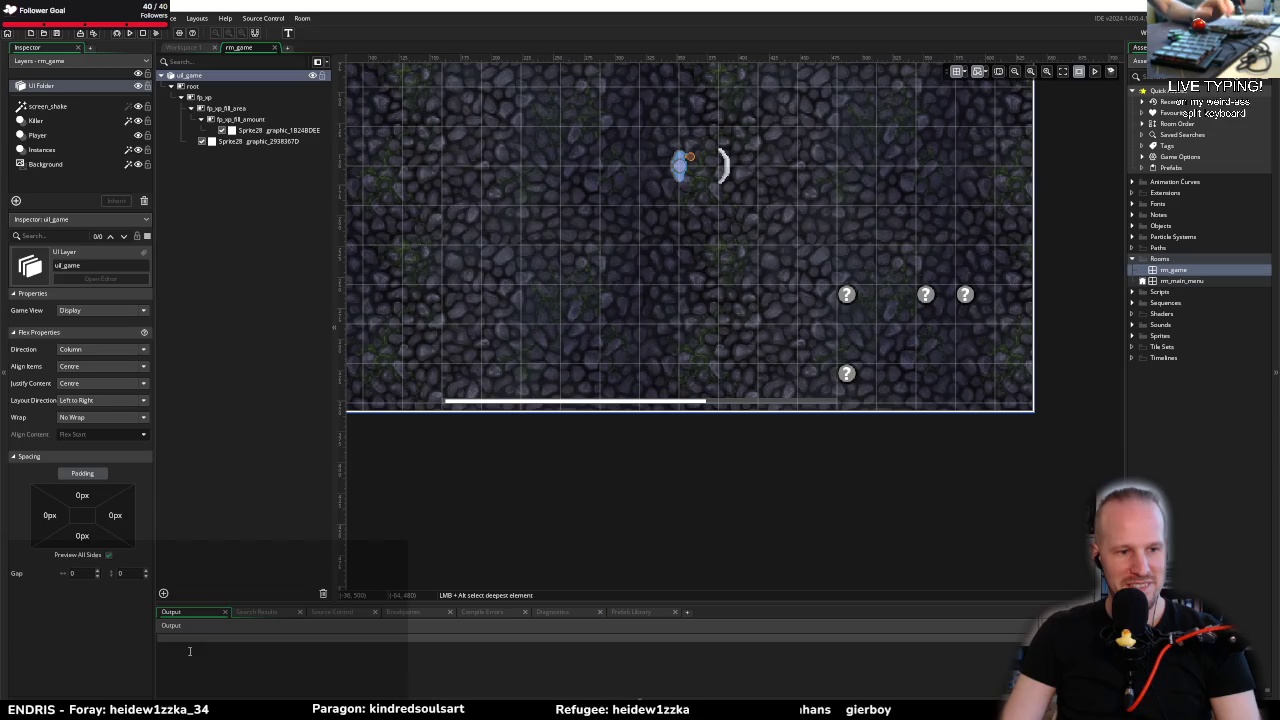
pyautogui.hotkey('alt', 'Tab')
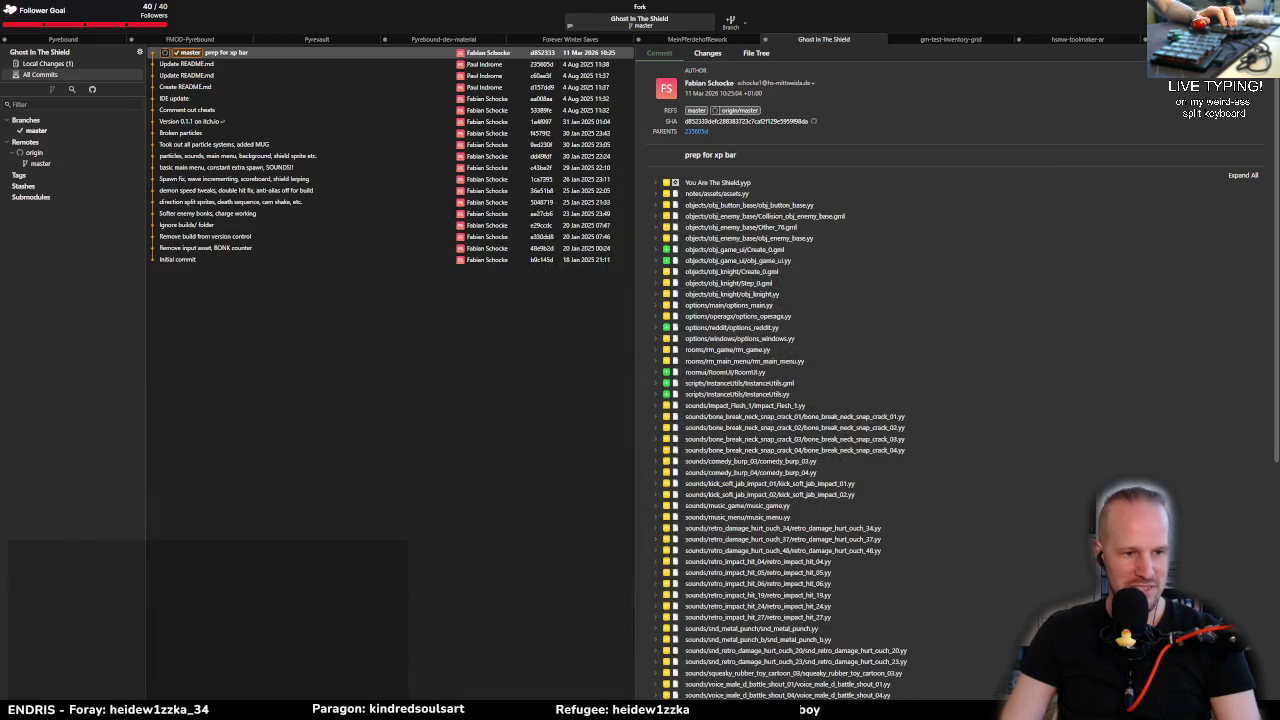
pyautogui.hotkey('alt', 'Tab')
pyautogui.click(16, 18)
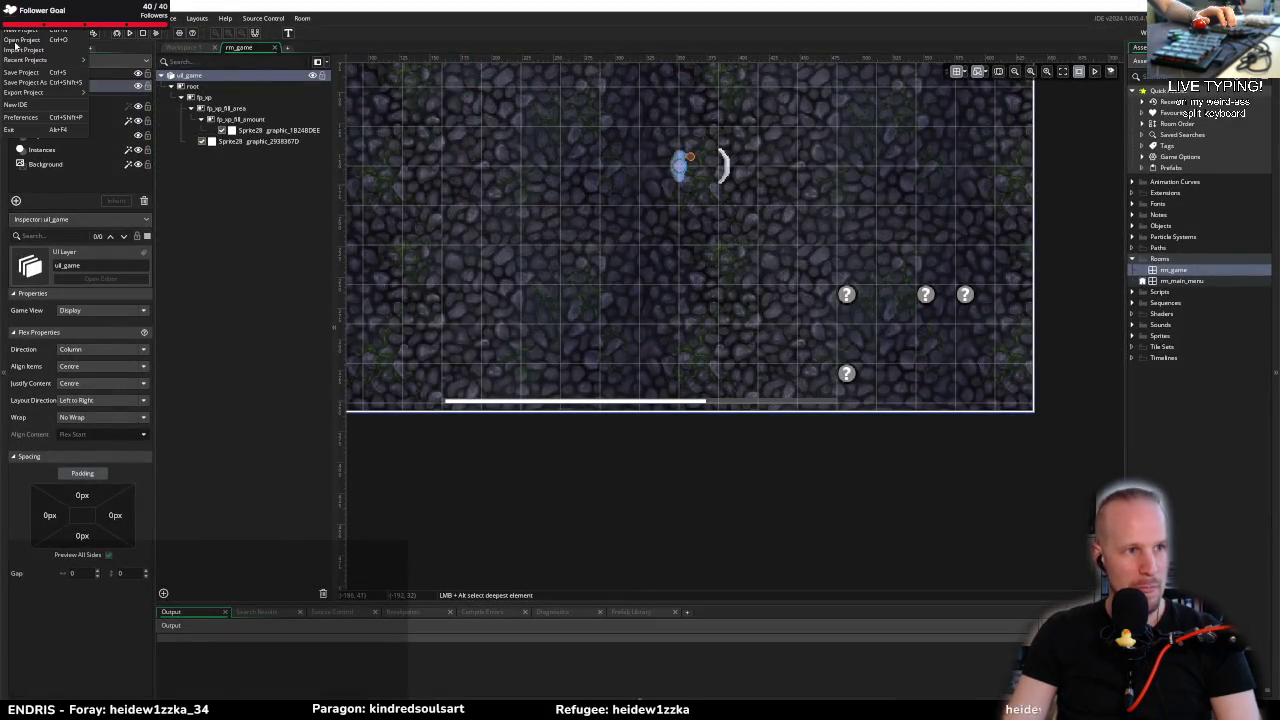
# Step: Return to the start page, dismiss the Beta Channel warning, open Pyrebound, and close Audio Groups
pyautogui.press('Escape')
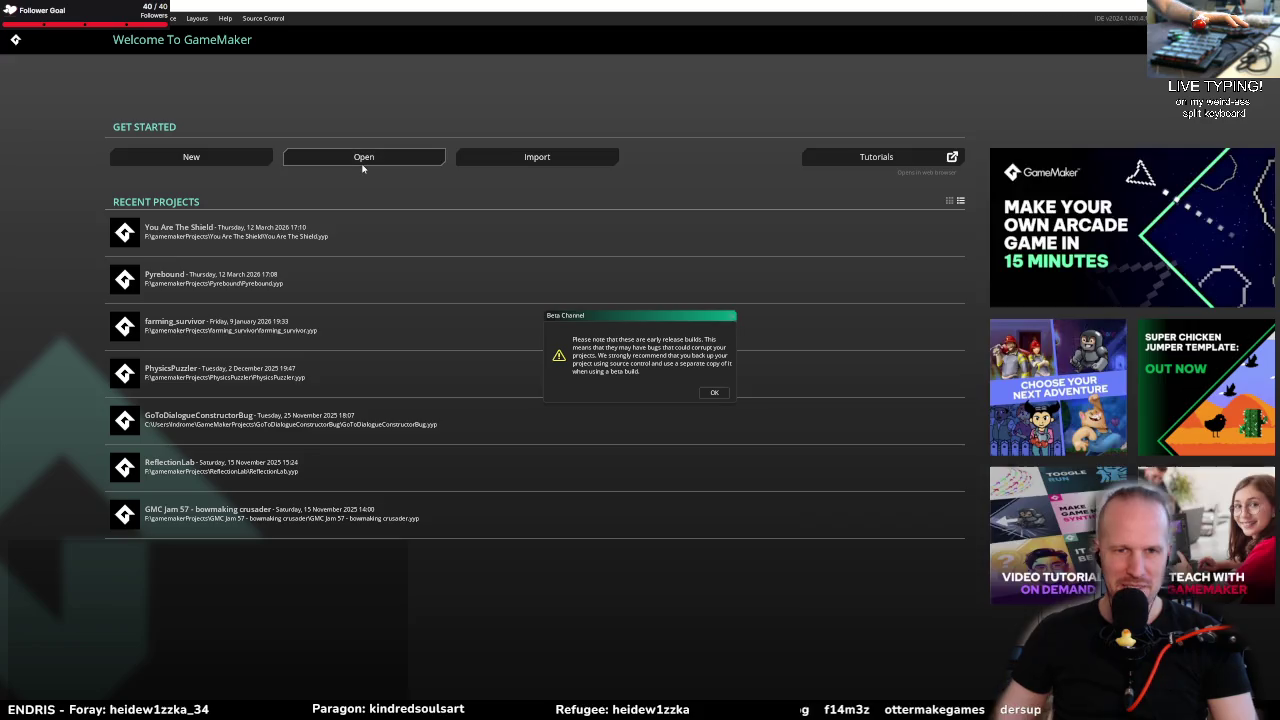
pyautogui.click(716, 392)
pyautogui.click(237, 293)
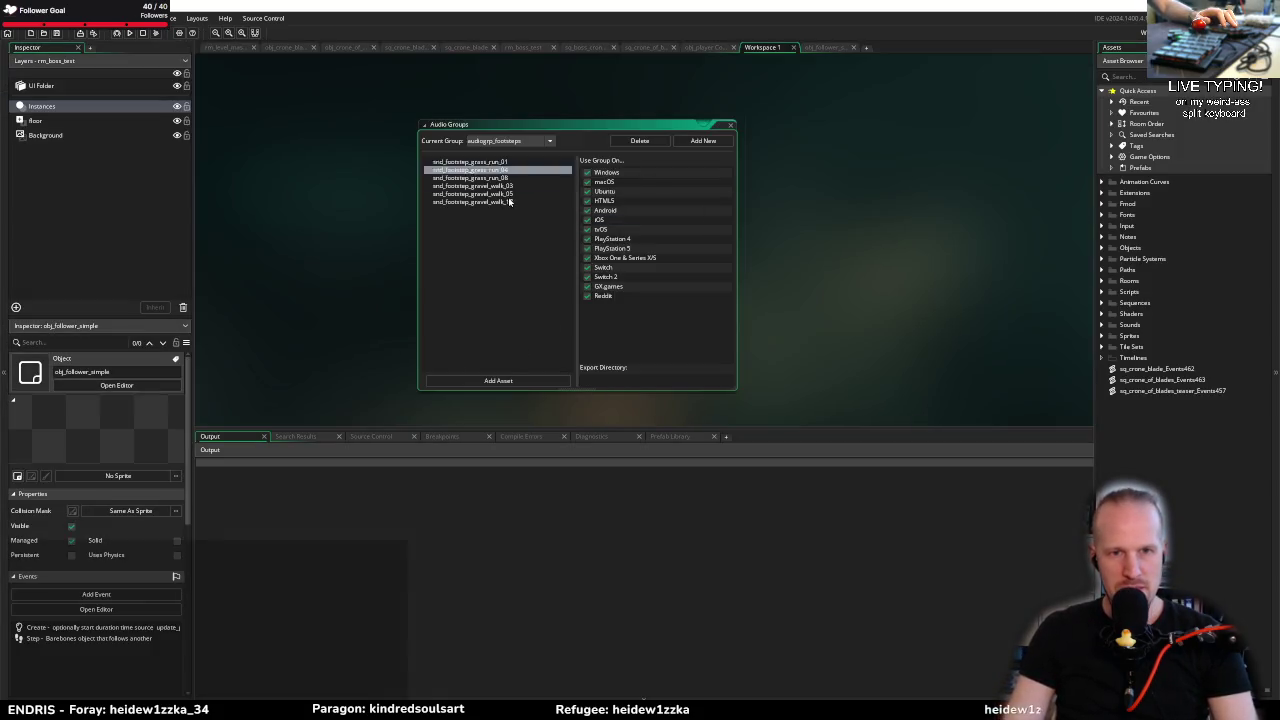
pyautogui.click(728, 127)
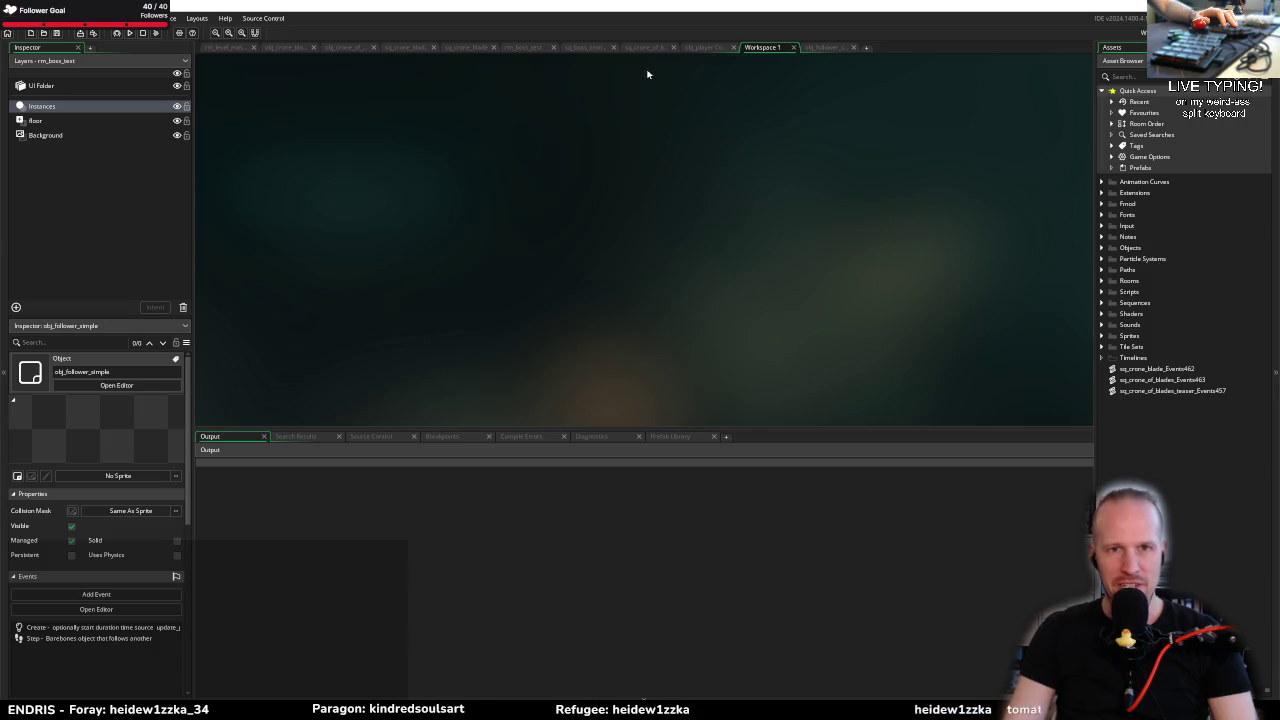
# Step: Open the rm_menu_main room through the asset search for 'rm_menu'
pyautogui.hotkey('ctrl', 't')
pyautogui.write('rm_')
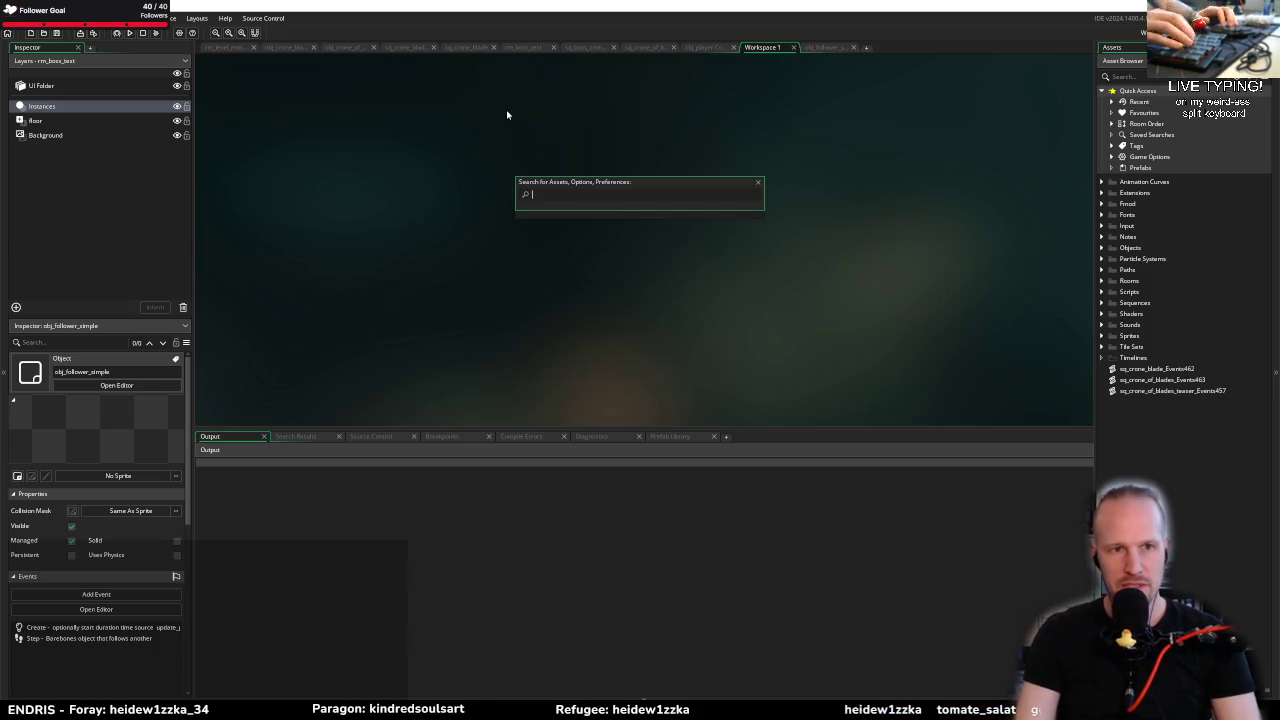
pyautogui.write('menu')
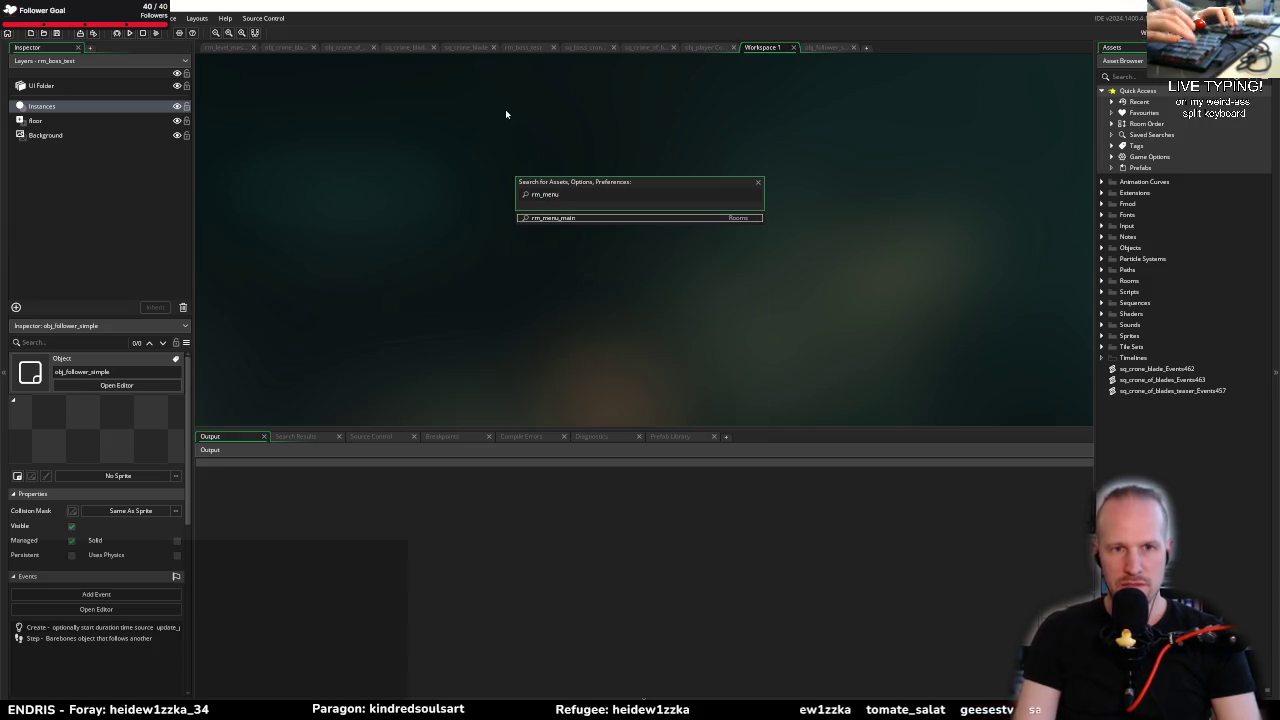
pyautogui.press('Return')
# Step: Select the UI Folder layer, then switch to the You Are The Shield rm_game window
pyautogui.click(150, 86)
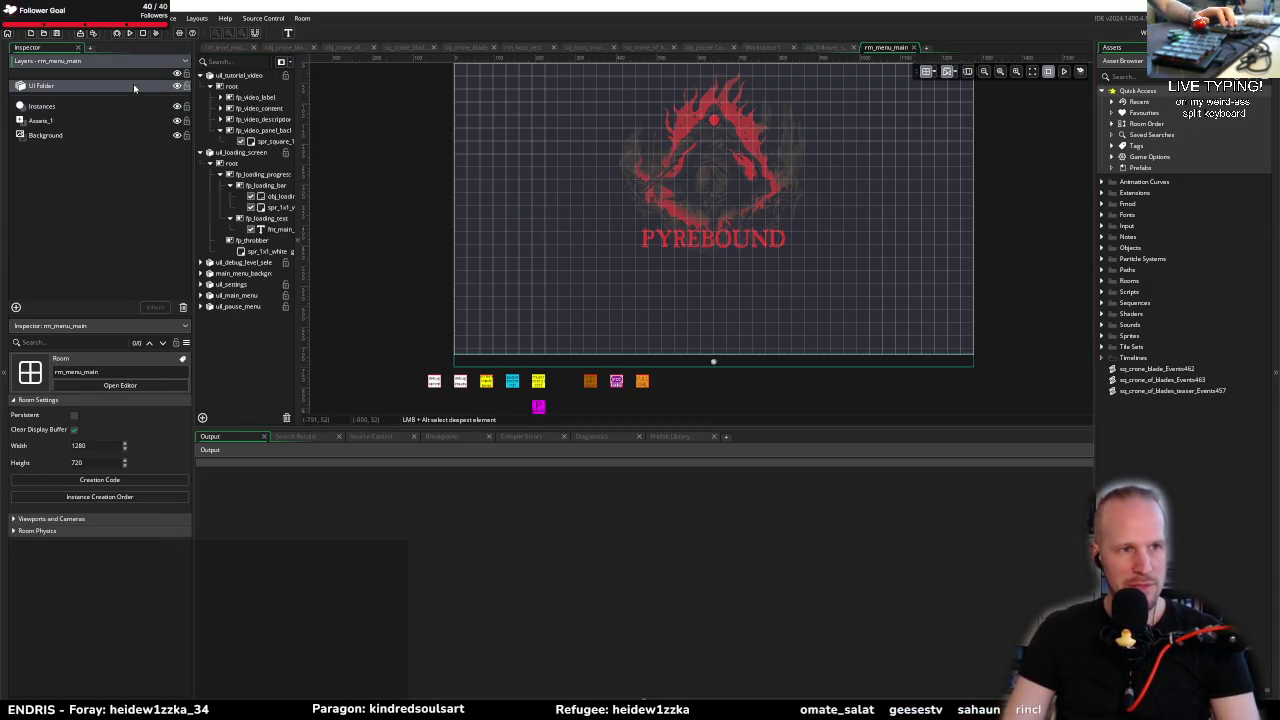
pyautogui.rightClick(243, 334)
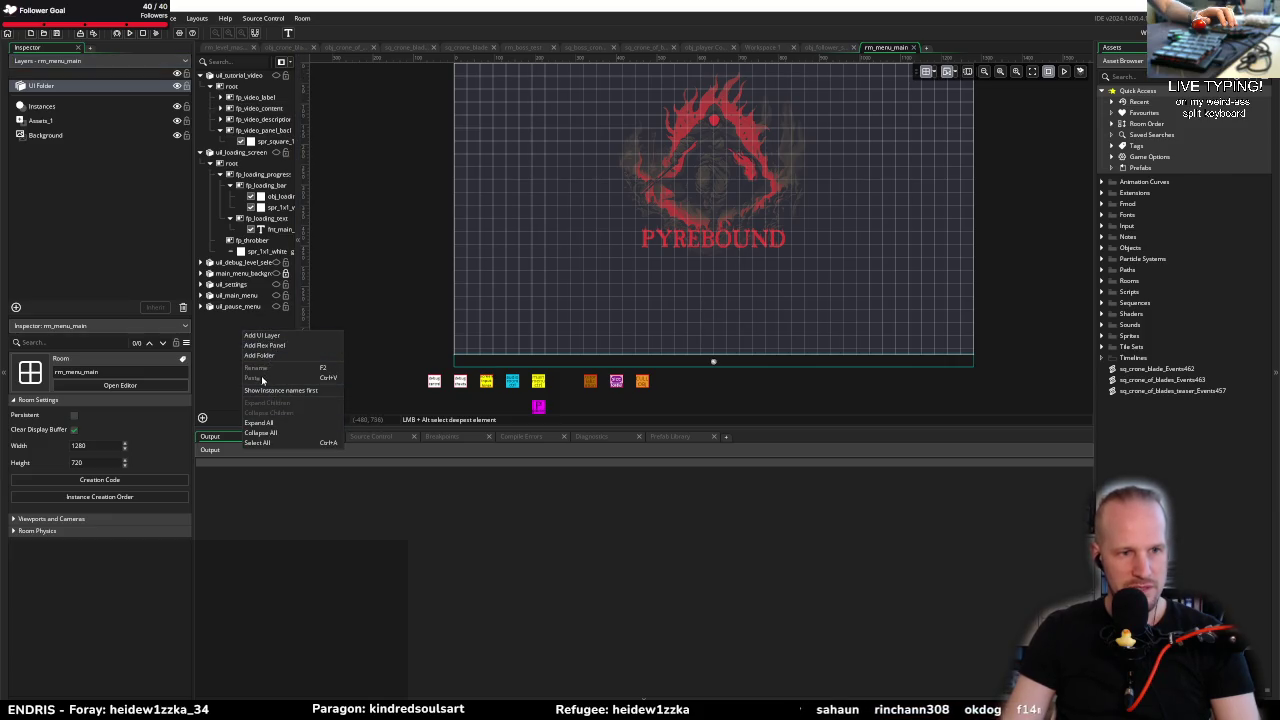
pyautogui.click(231, 376)
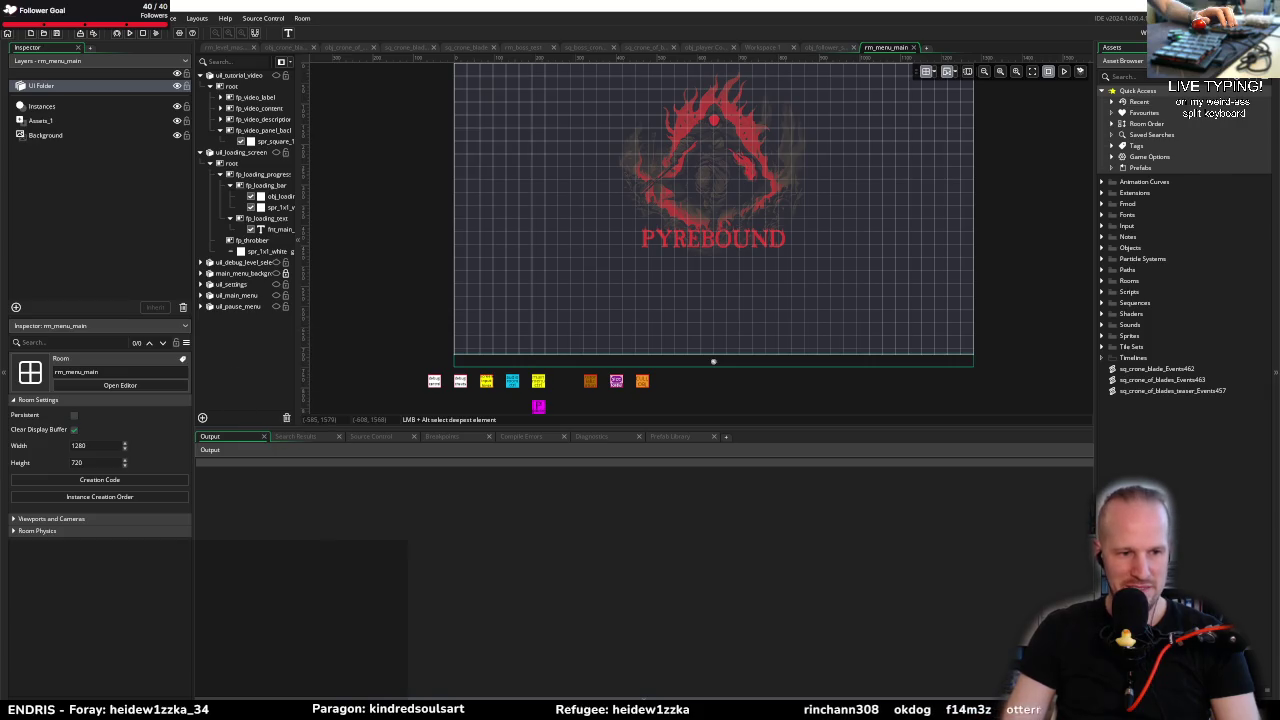
pyautogui.moveTo(240, 705)
pyautogui.click(302, 662)
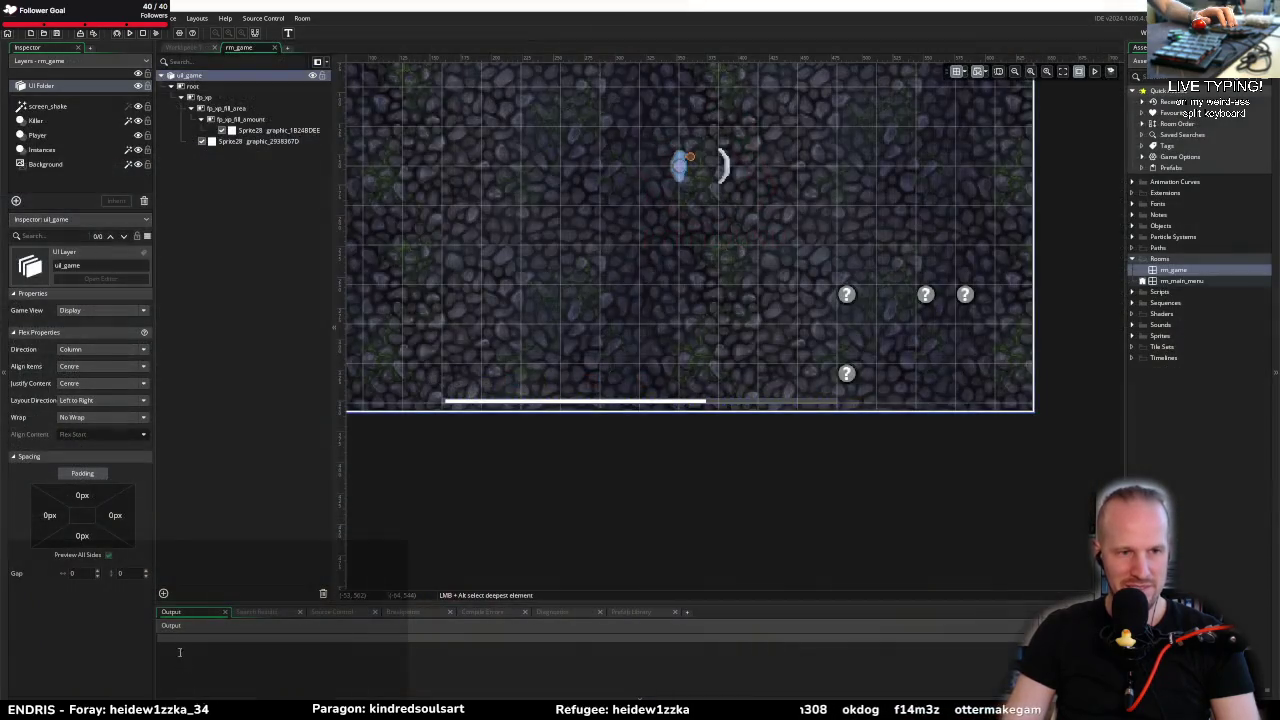
pyautogui.rightClick(216, 74)
pyautogui.click(233, 131)
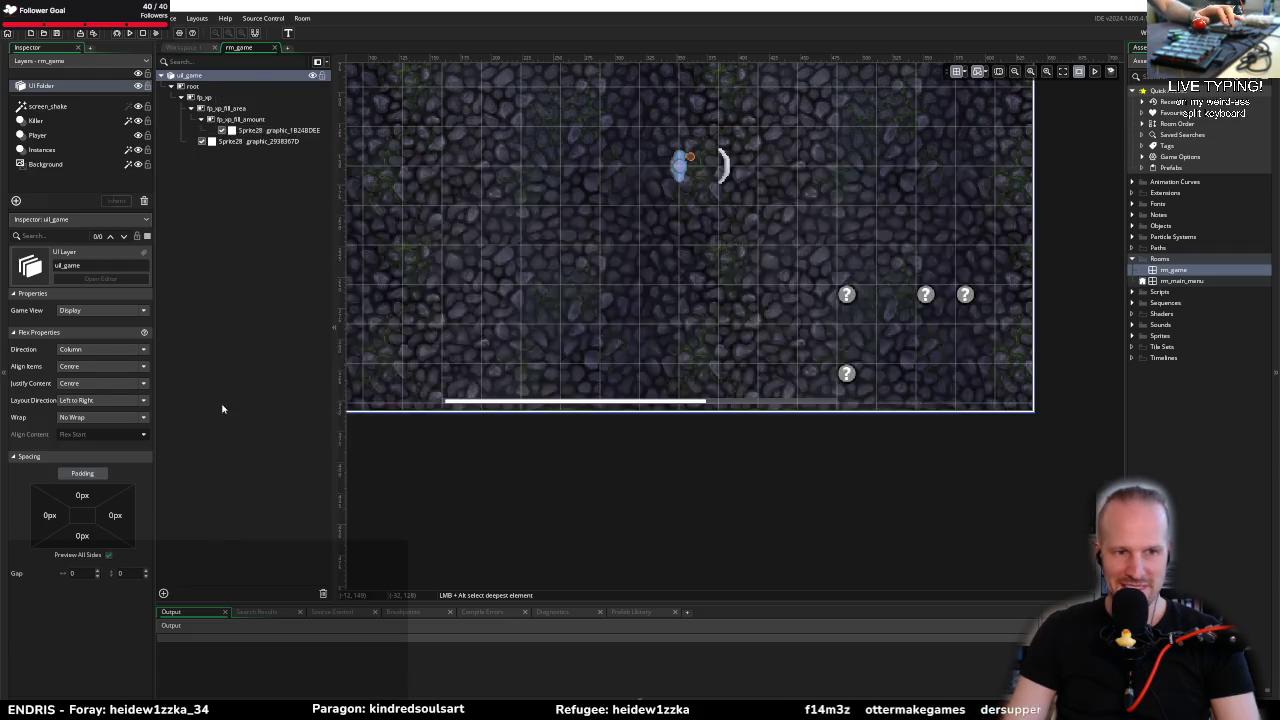
pyautogui.hotkey('alt', 'Tab')
pyautogui.rightClick(246, 357)
pyautogui.hotkey('alt', 'Tab')
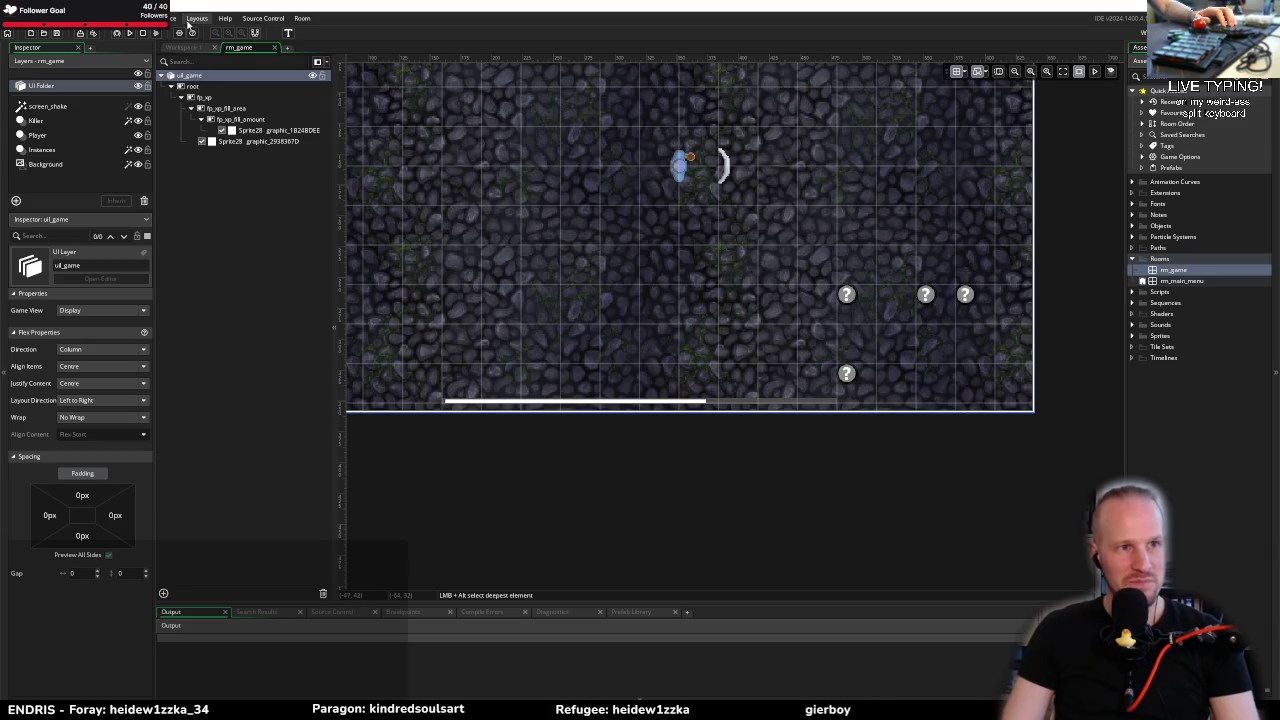
pyautogui.click(128, 18)
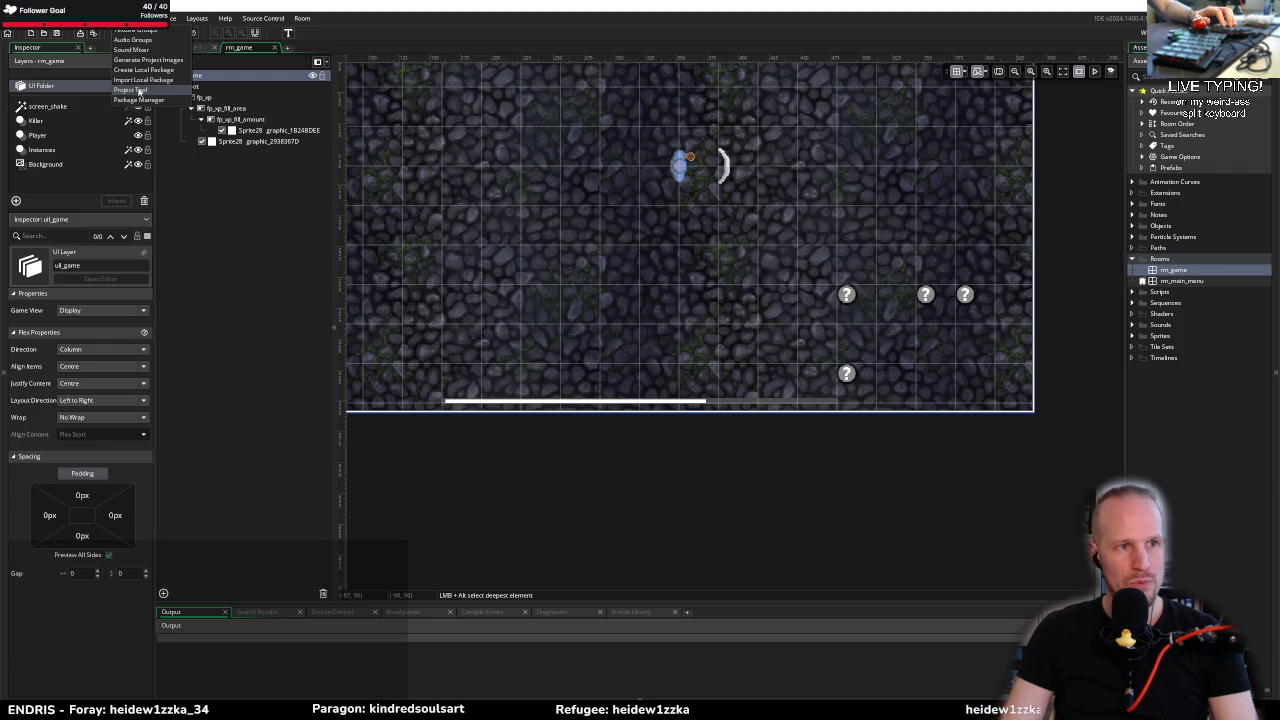
pyautogui.click(143, 71)
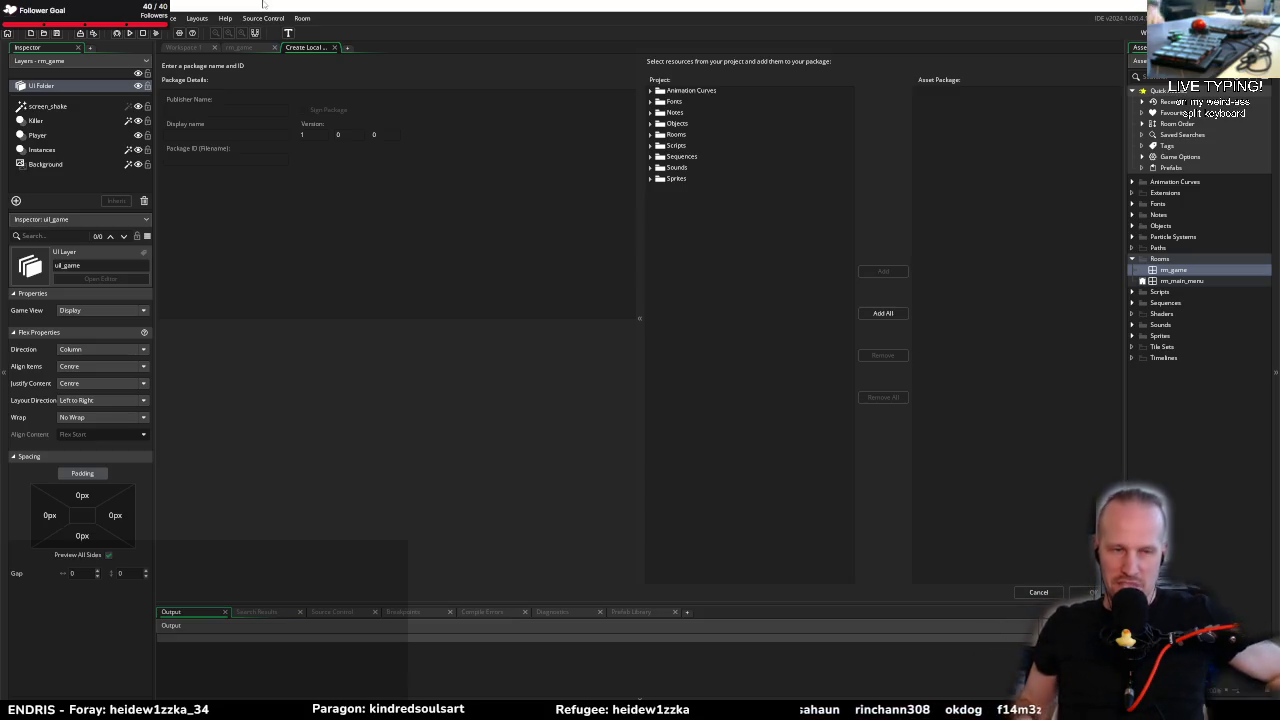
pyautogui.middleClick(312, 48)
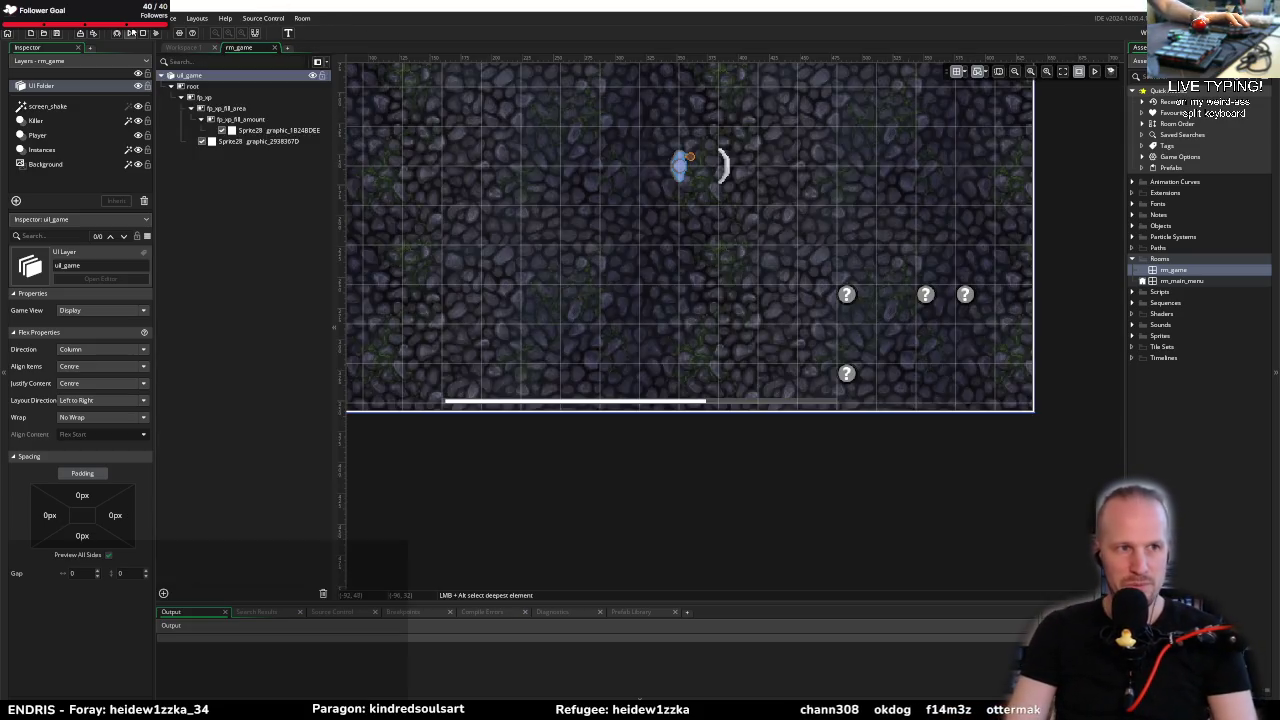
pyautogui.click(130, 18)
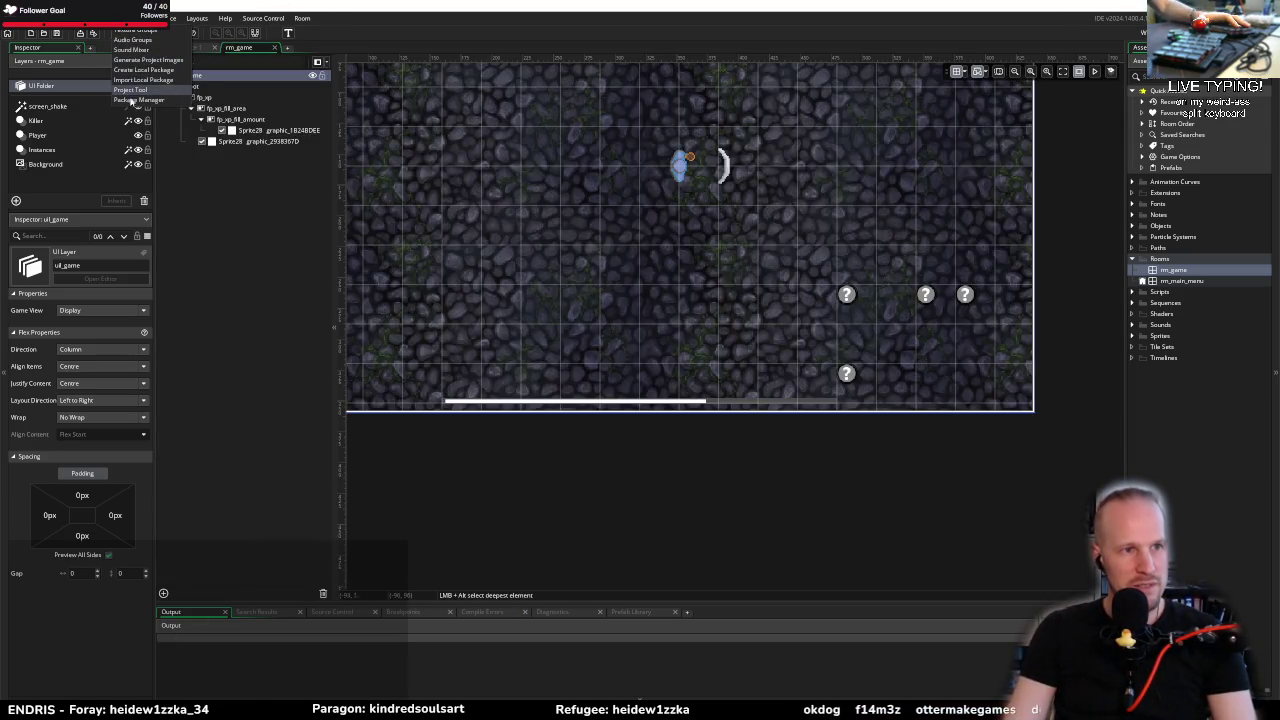
pyautogui.click(134, 100)
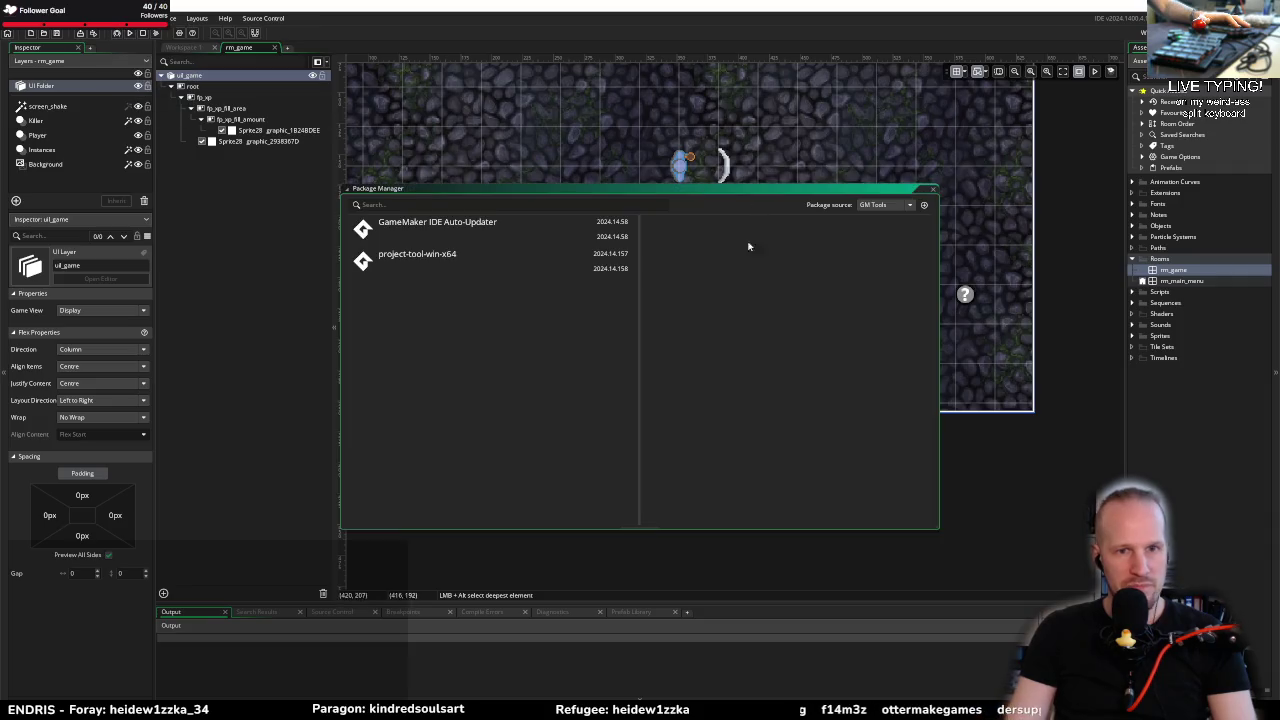
pyautogui.click(885, 206)
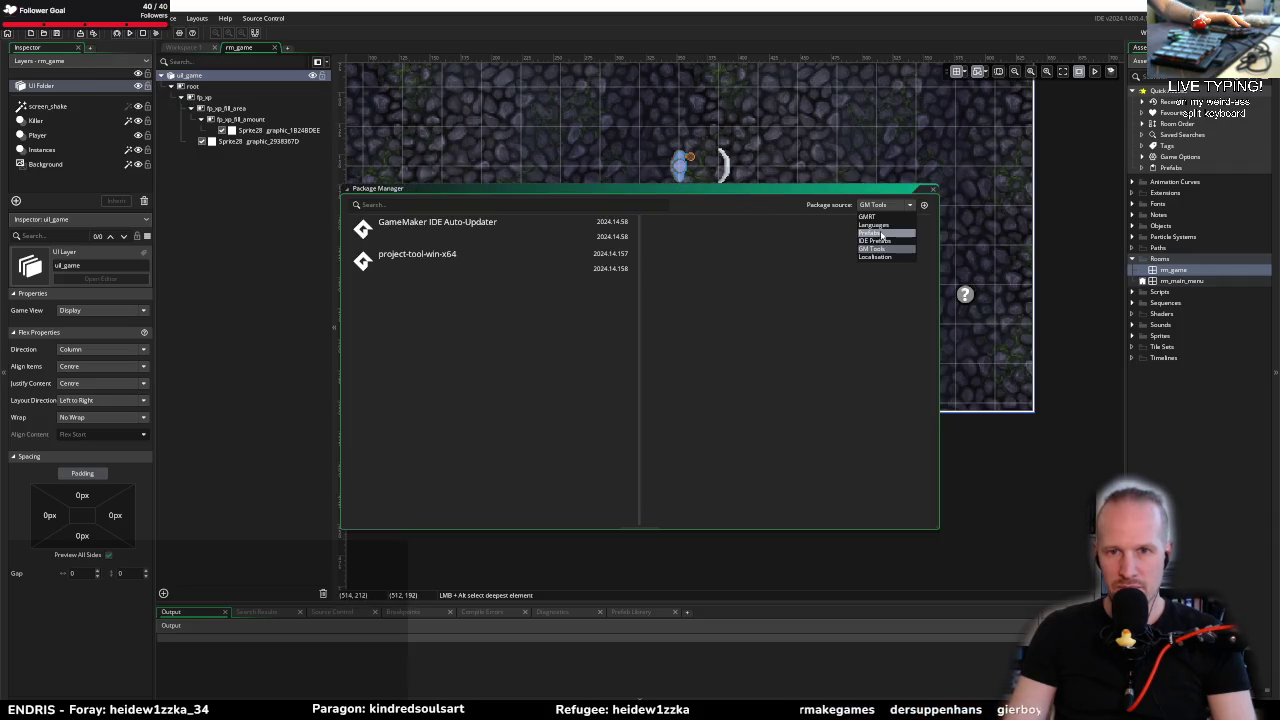
pyautogui.click(881, 233)
pyautogui.scroll(-3, 510, 300)
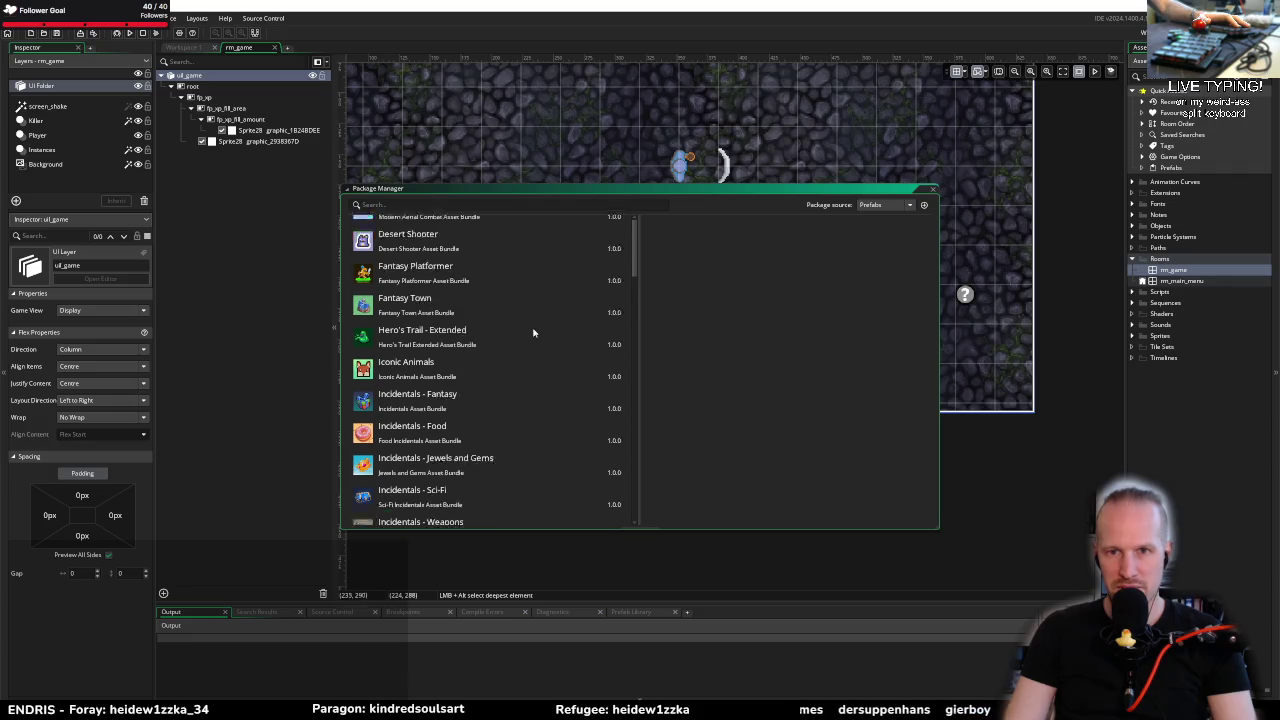
pyautogui.click(923, 205)
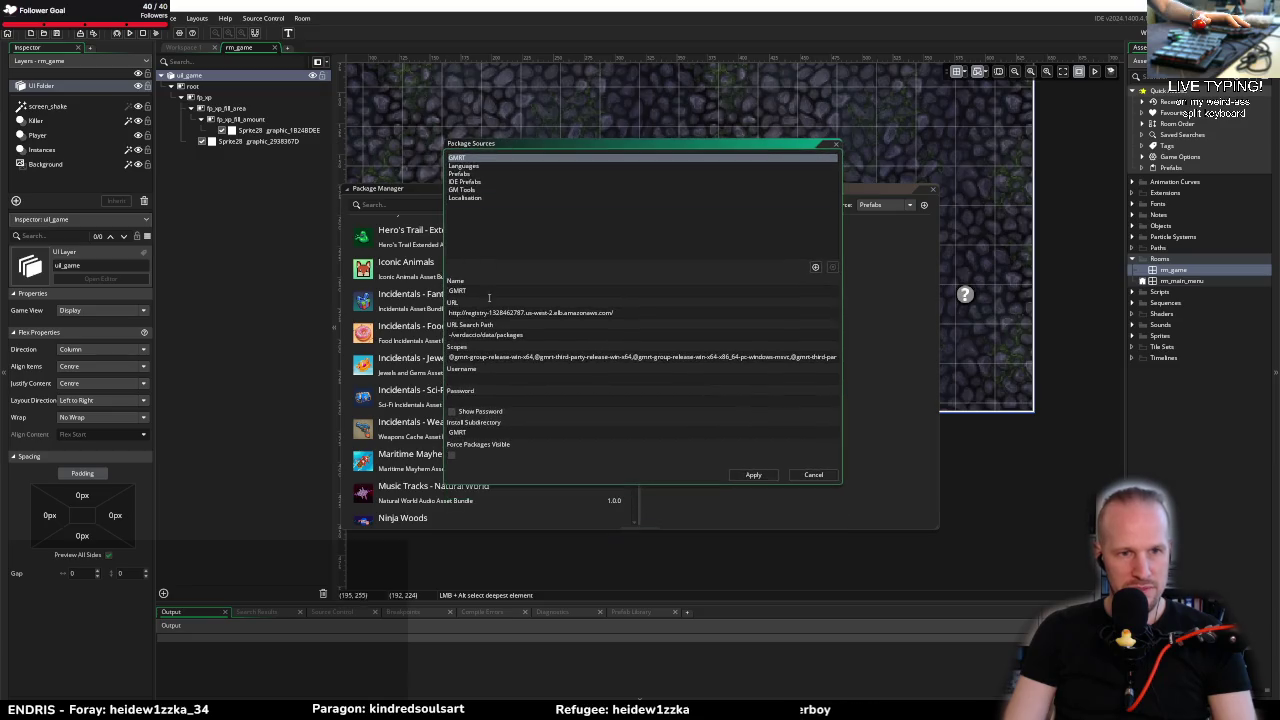
pyautogui.click(818, 474)
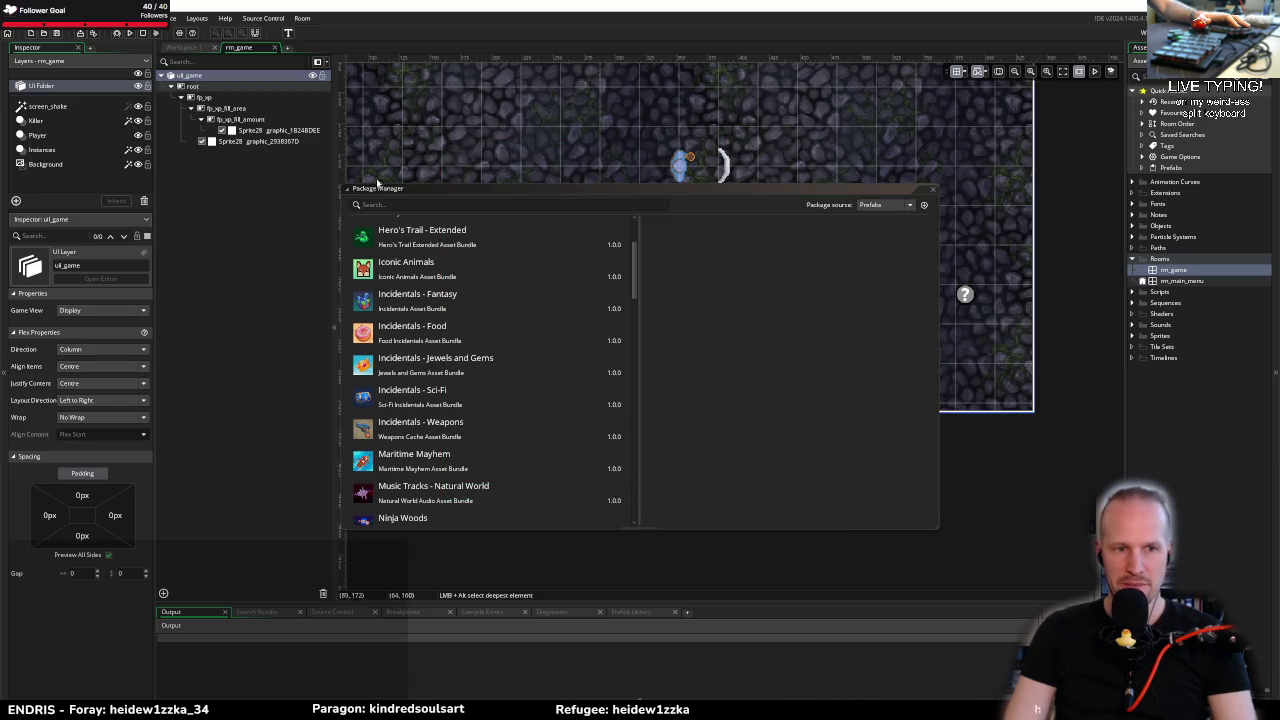
pyautogui.click(932, 189)
pyautogui.click(122, 18)
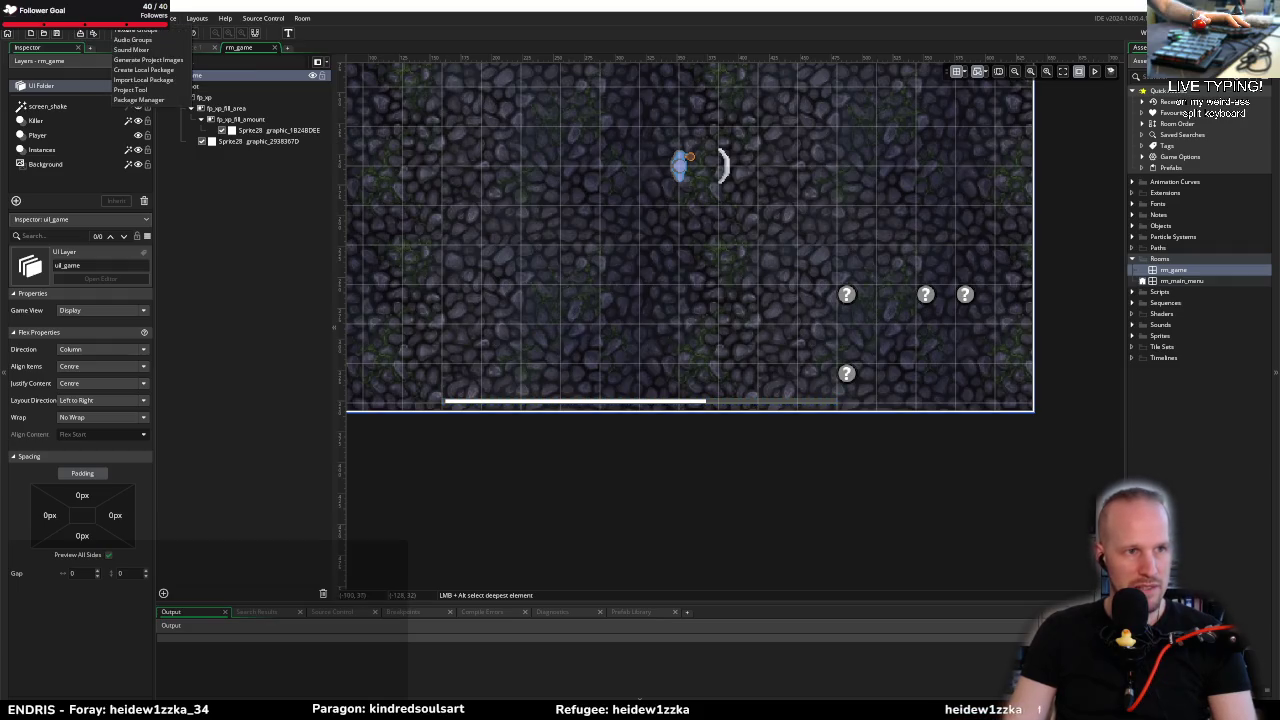
# Step: Open and close the Project Tool, then return to Pyrebound's rm_menu_main window
pyautogui.click(150, 102)
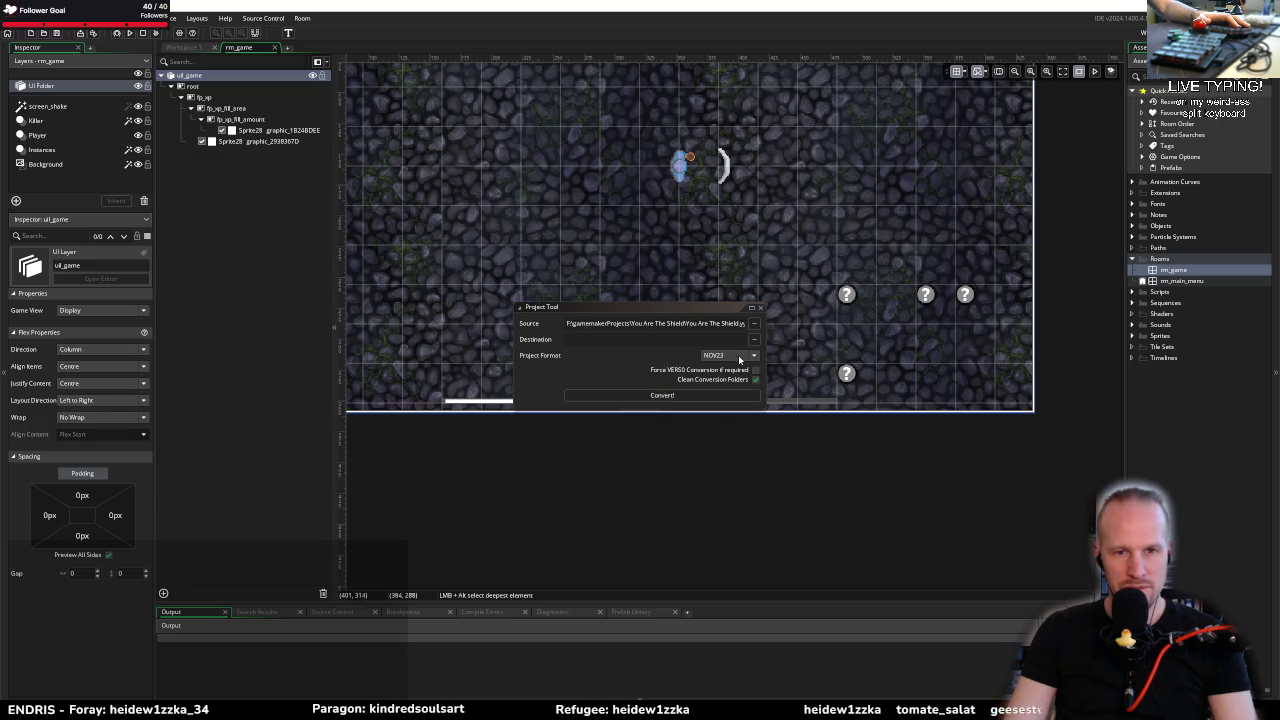
pyautogui.click(760, 309)
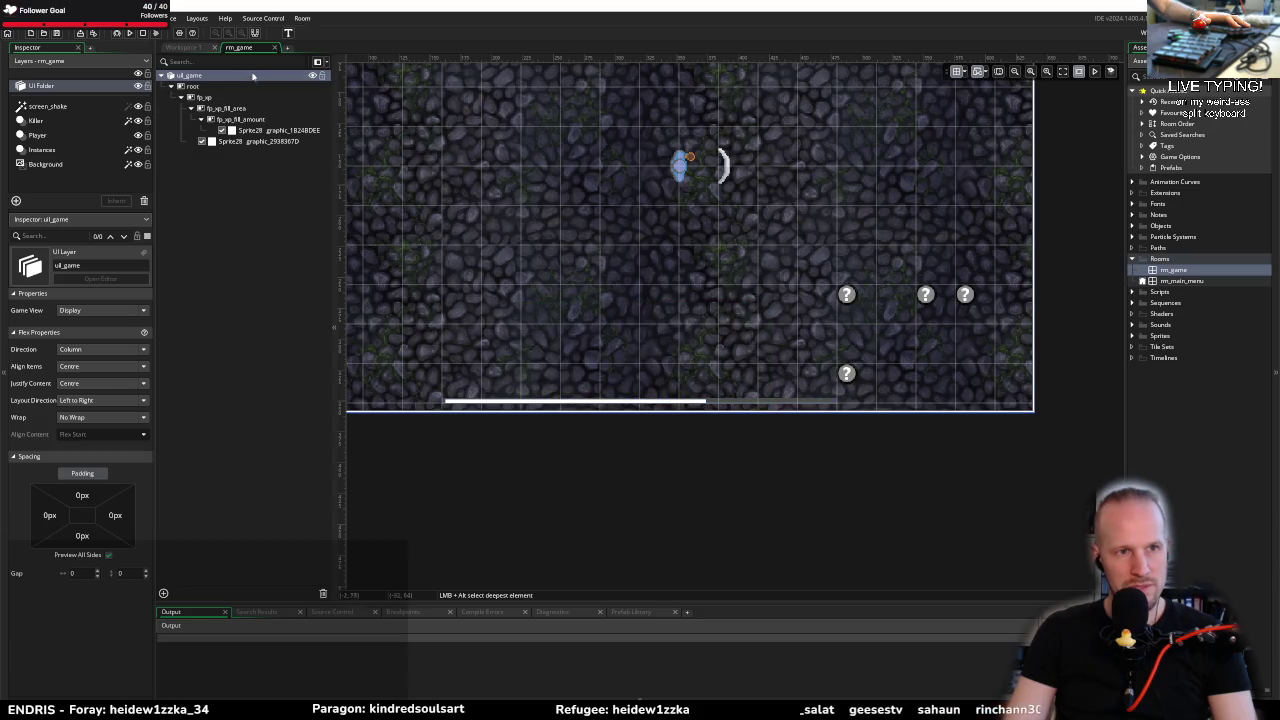
pyautogui.rightClick(205, 90)
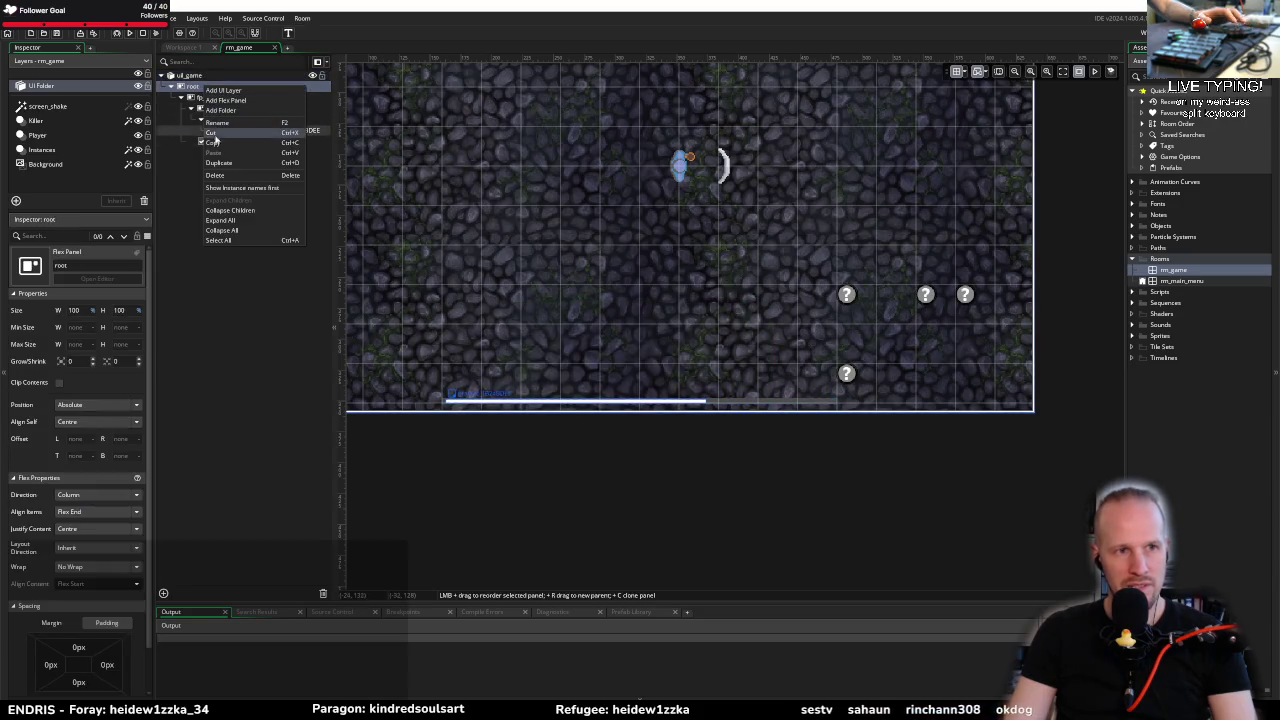
pyautogui.hotkey('alt', 'Tab')
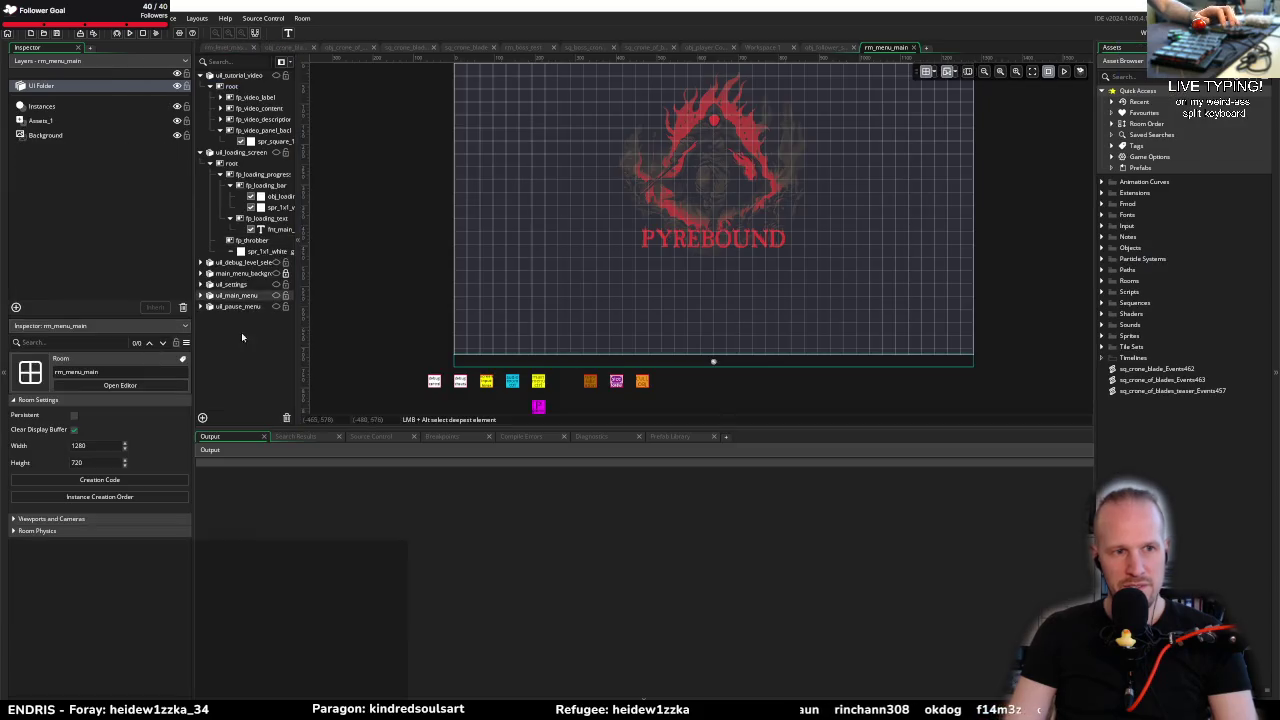
# Step: Add a UI layer named uil_boss_health, collapse the layer tree, and return to rm_game
pyautogui.rightClick(229, 351)
pyautogui.click(260, 355)
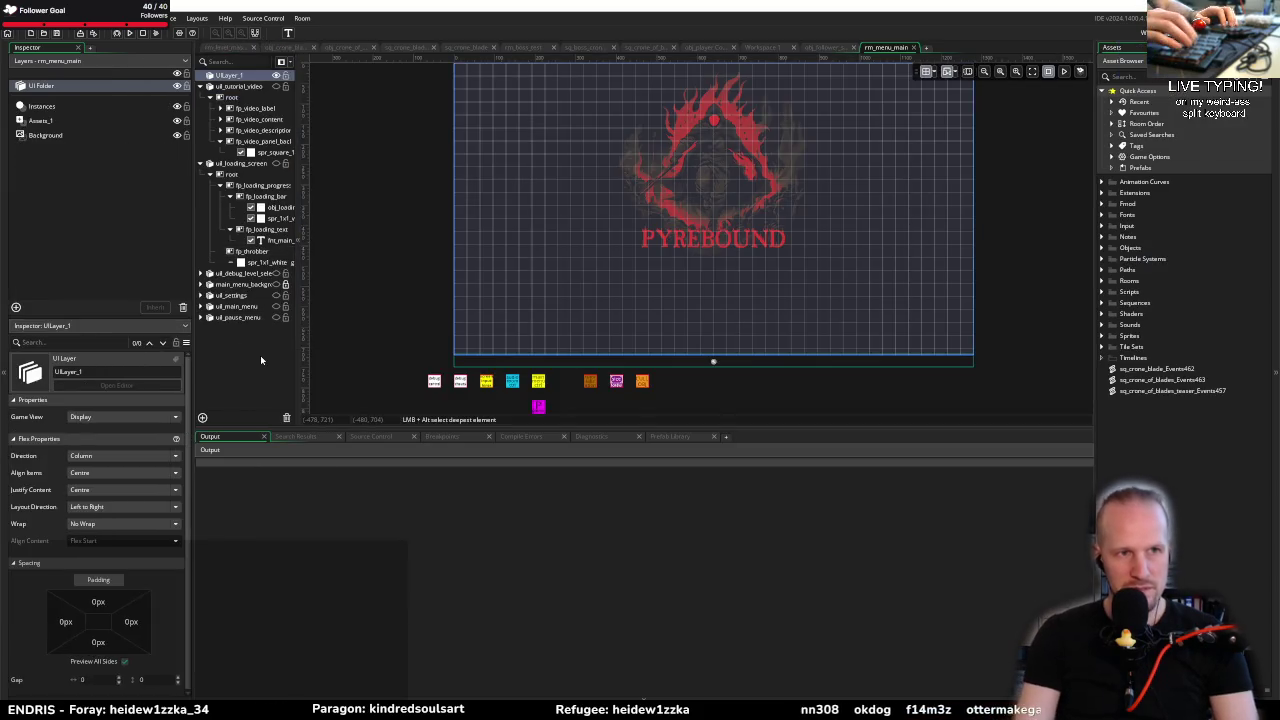
pyautogui.write('ui_')
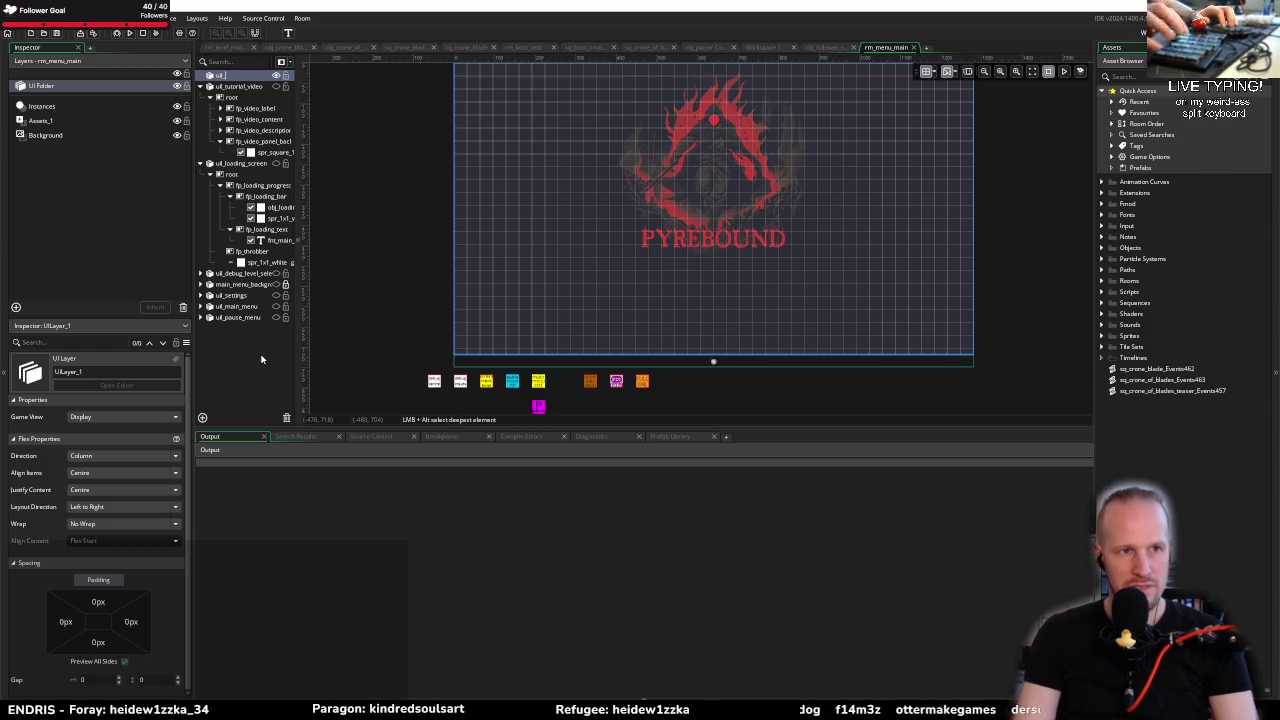
pyautogui.write('boss_health')
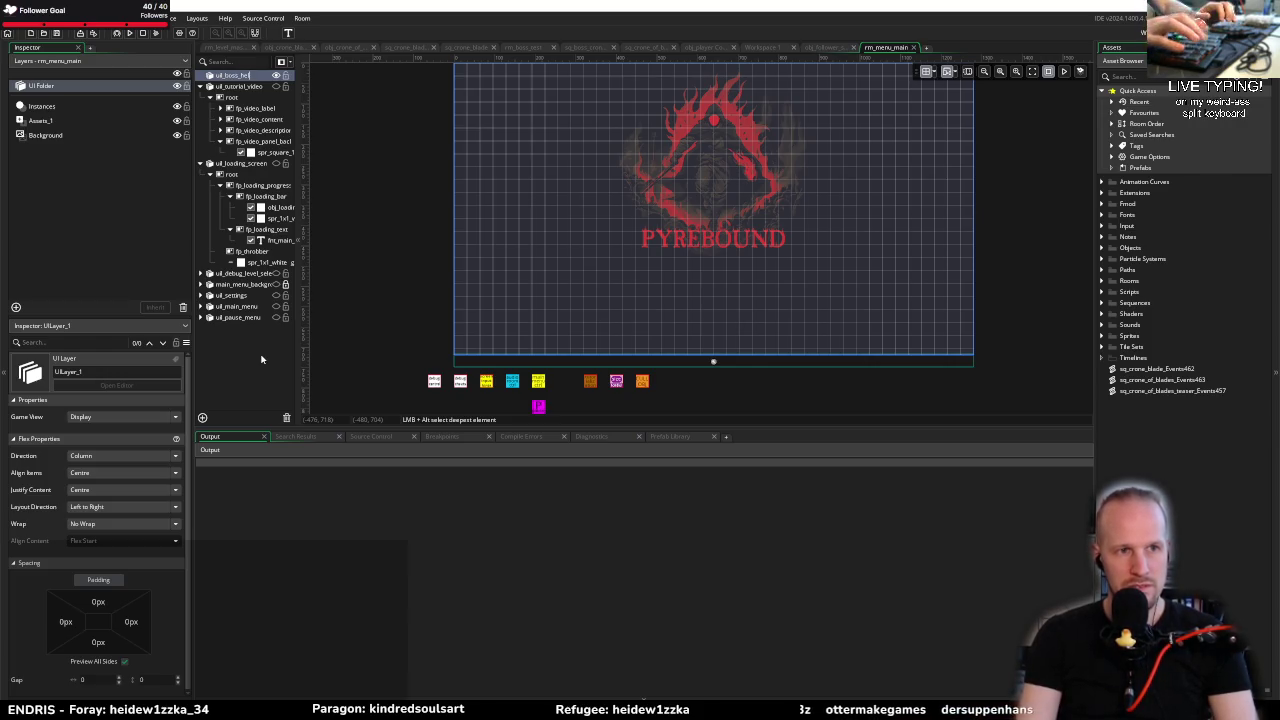
pyautogui.press('Return')
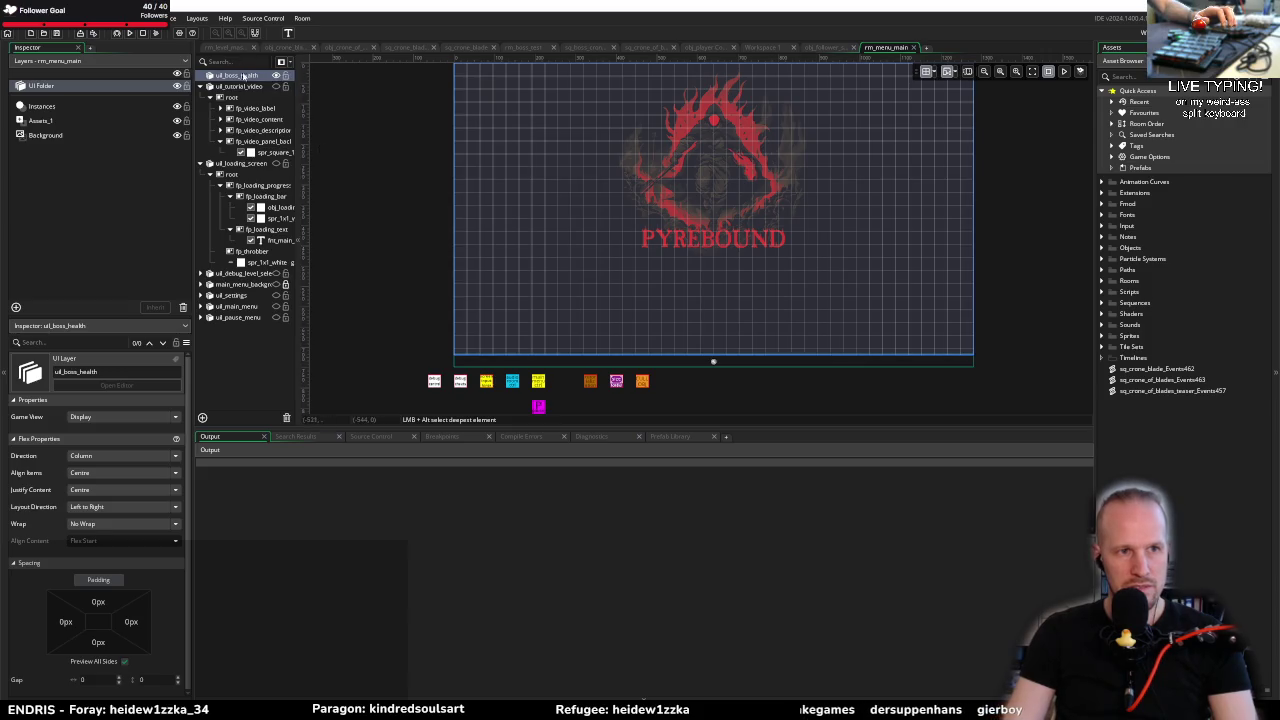
pyautogui.rightClick(238, 77)
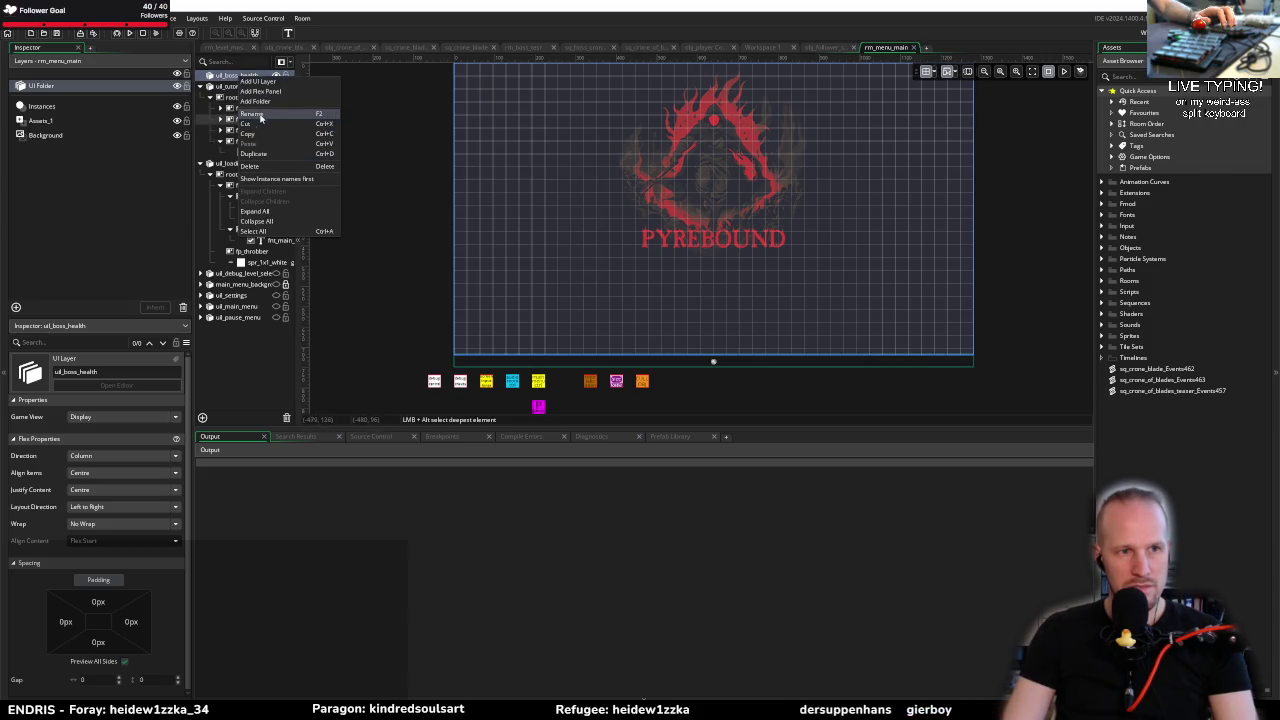
pyautogui.click(243, 221)
pyautogui.hotkey('alt', 'Tab')
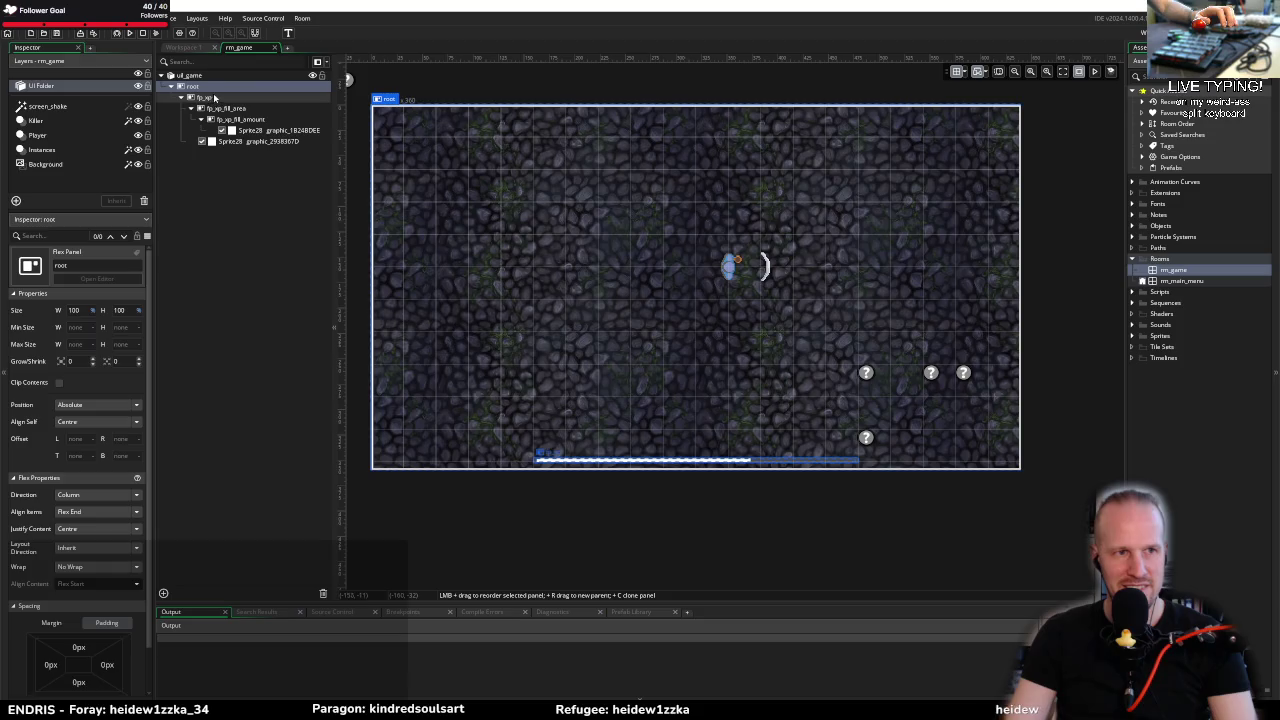
# Step: Place the rm_game window on the right half, beside Pyrebound's menu room
pyautogui.moveTo(338, 12)
pyautogui.mouseDown()
pyautogui.moveTo(398, 213)
pyautogui.moveTo(496, 196)
pyautogui.moveTo(310, 185)
pyautogui.moveTo(755, 175)
pyautogui.moveTo(319, 143)
pyautogui.mouseUp()
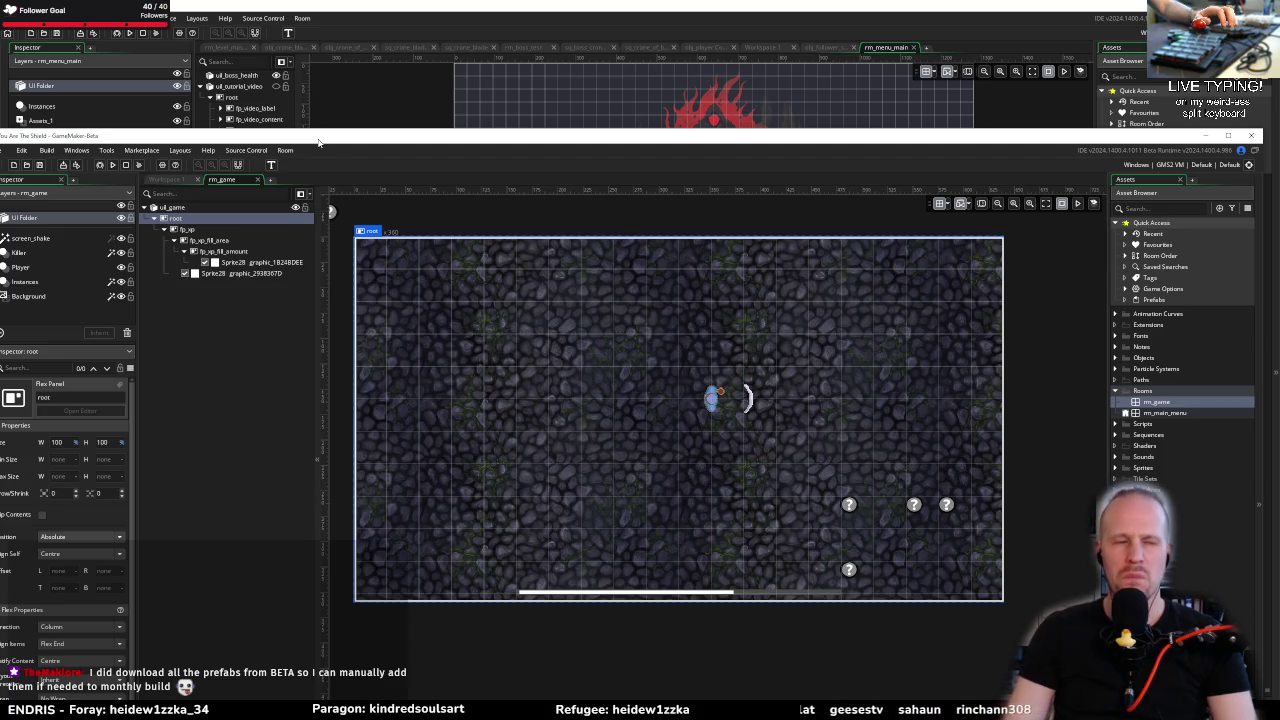
pyautogui.moveTo(319, 143)
pyautogui.mouseDown()
pyautogui.moveTo(319, 160)
pyautogui.moveTo(813, 141)
pyautogui.moveTo(1279, 174)
pyautogui.mouseUp()
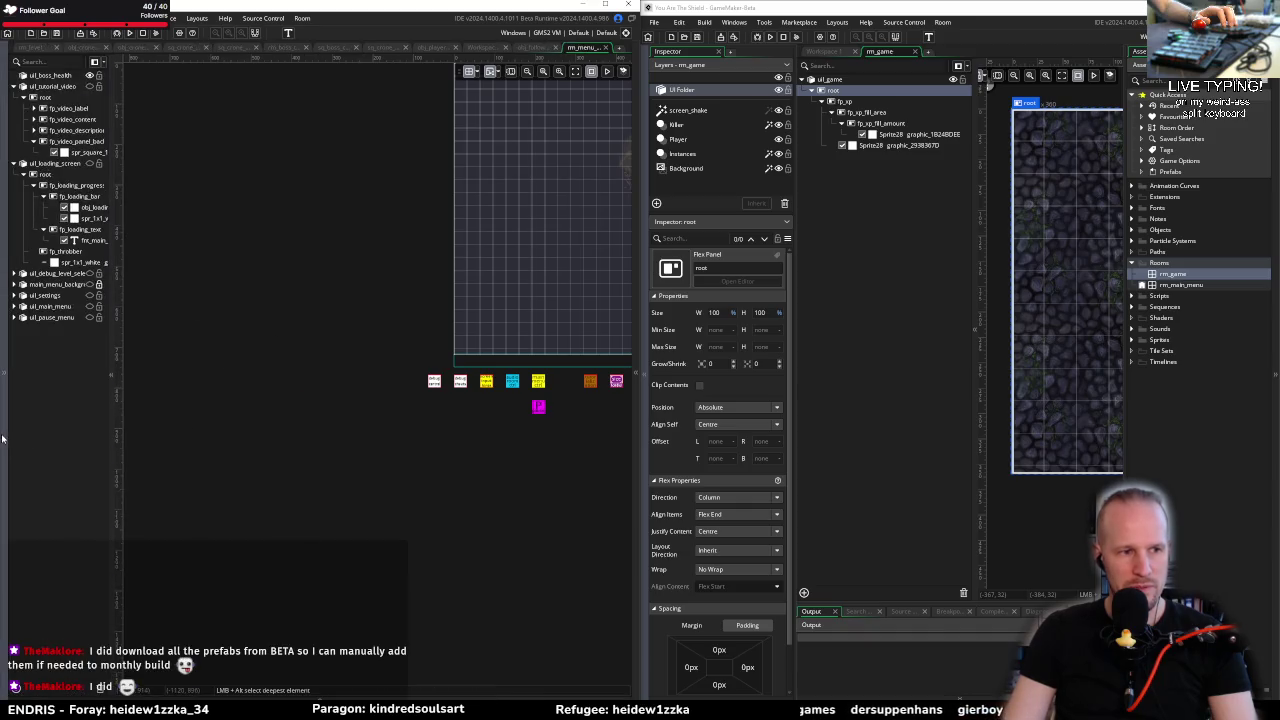
# Step: Add a flex panel under uil_boss_health, then undo it back to the root panel
pyautogui.moveTo(5, 440)
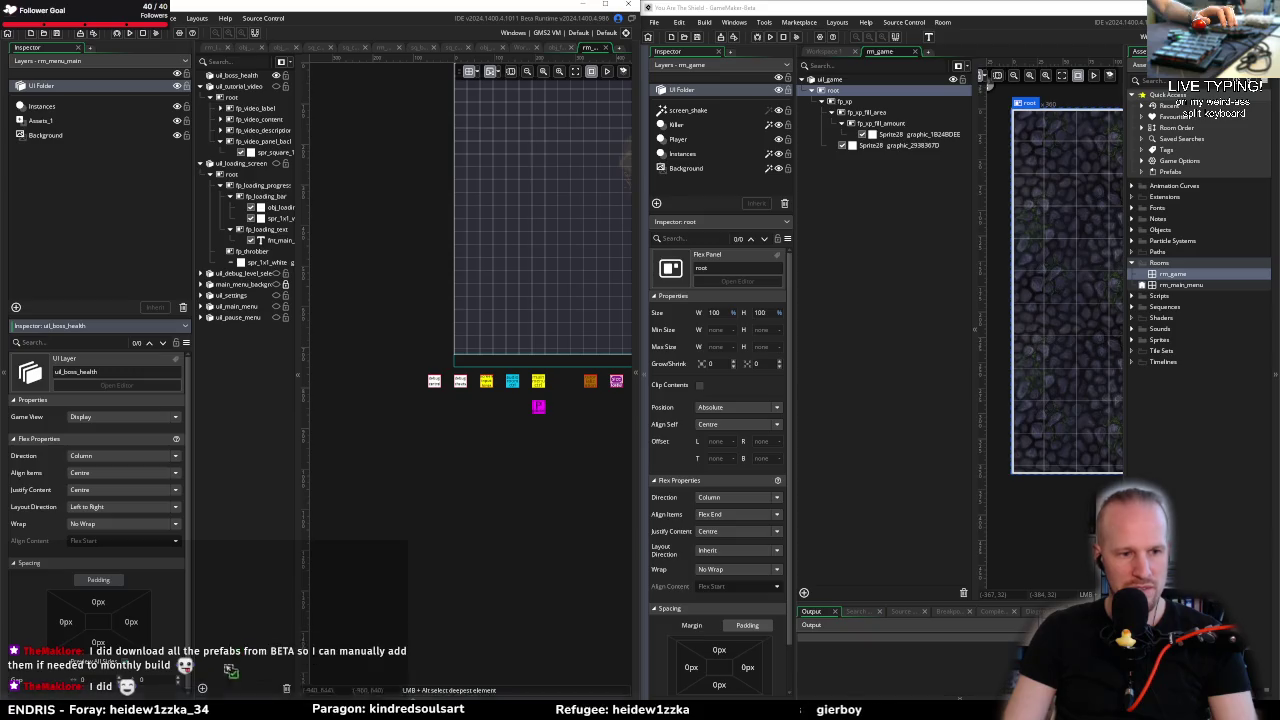
pyautogui.moveTo(220, 696)
pyautogui.mouseDown()
pyautogui.moveTo(230, 427)
pyautogui.moveTo(276, 442)
pyautogui.moveTo(60, 385)
pyautogui.mouseUp()
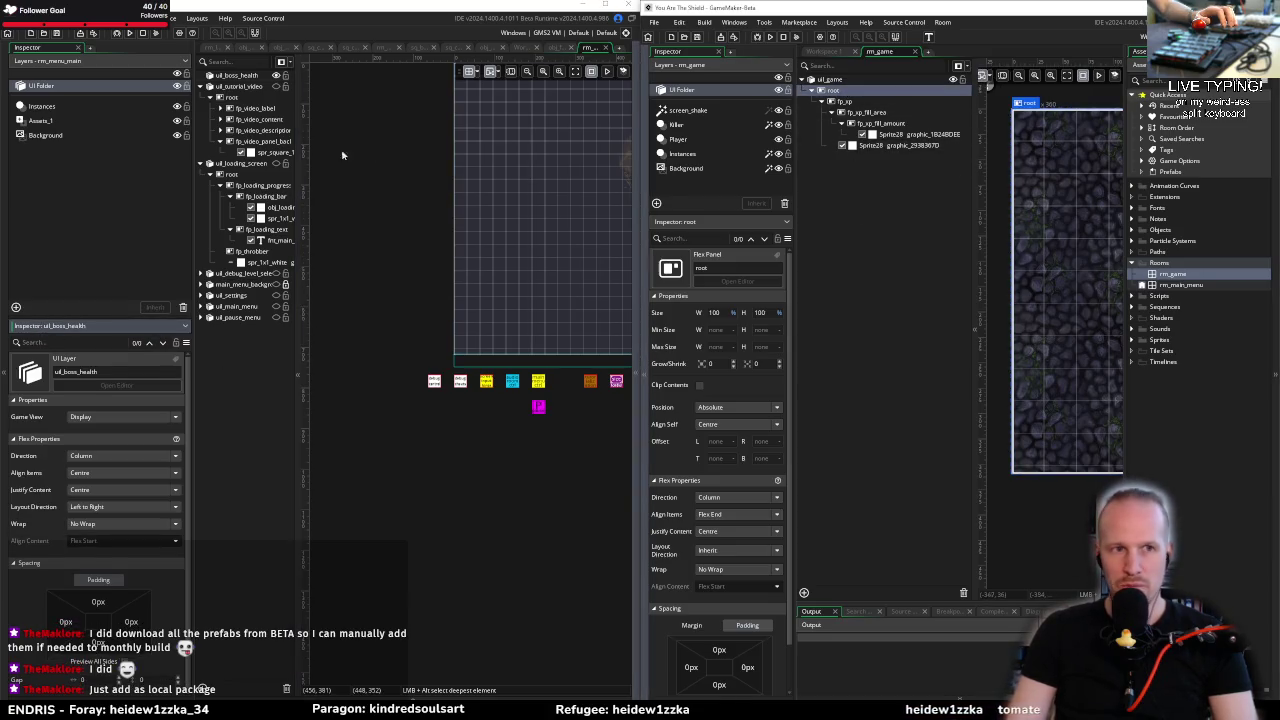
pyautogui.rightClick(242, 80)
pyautogui.click(270, 96)
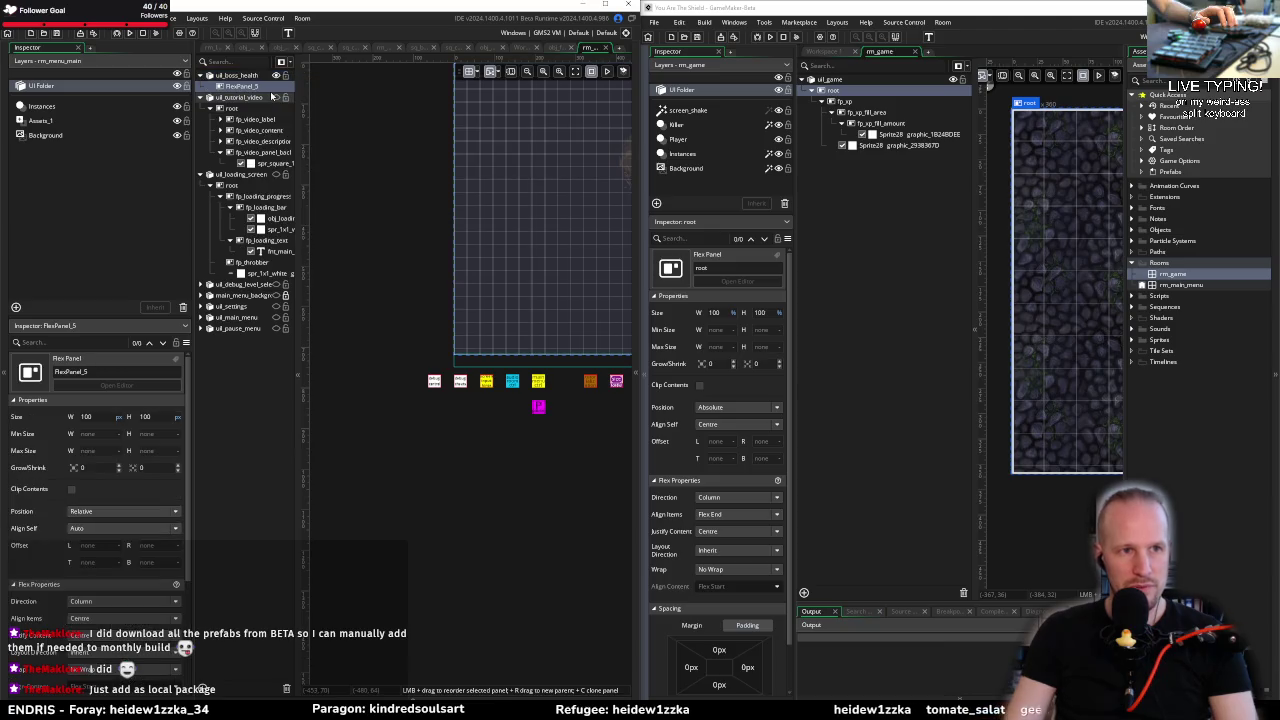
pyautogui.hotkey('ctrl', 'z')
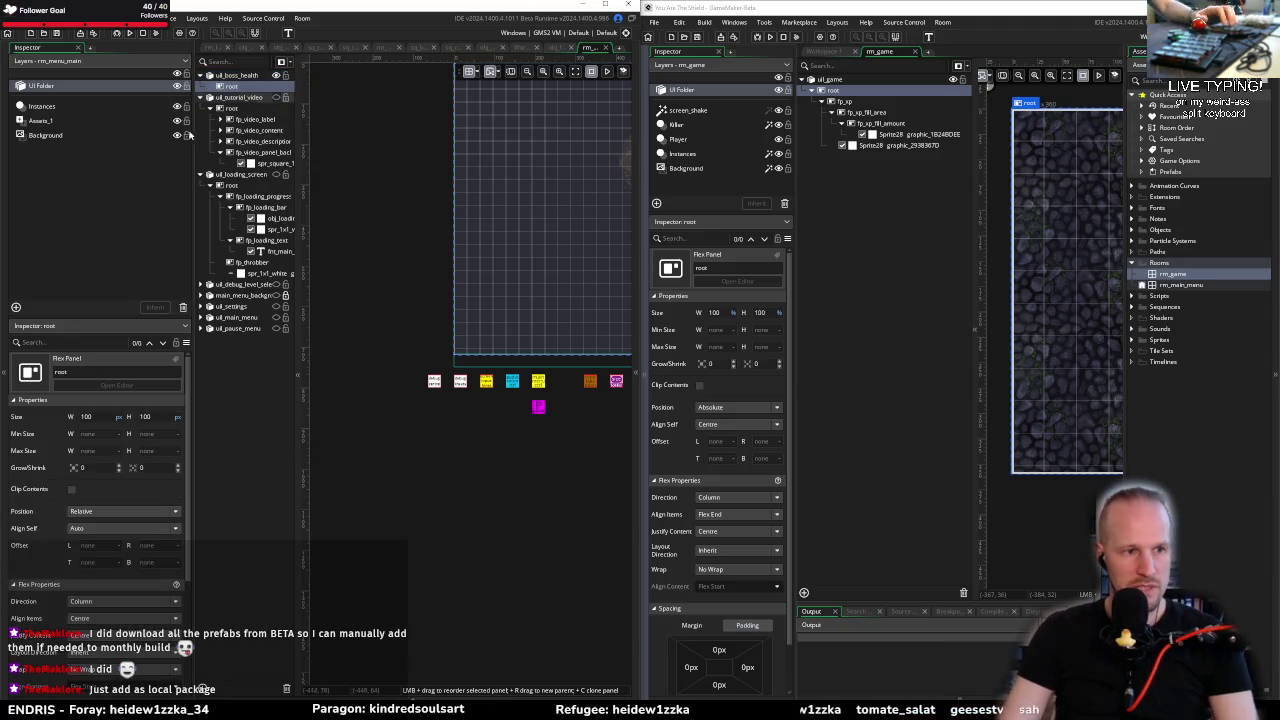
# Step: Set the root panel's width and height to 100 percent
pyautogui.click(118, 421)
pyautogui.click(100, 441)
pyautogui.click(118, 416)
pyautogui.click(150, 441)
pyautogui.doubleClick(87, 416)
pyautogui.write('100')
pyautogui.press('Tab')
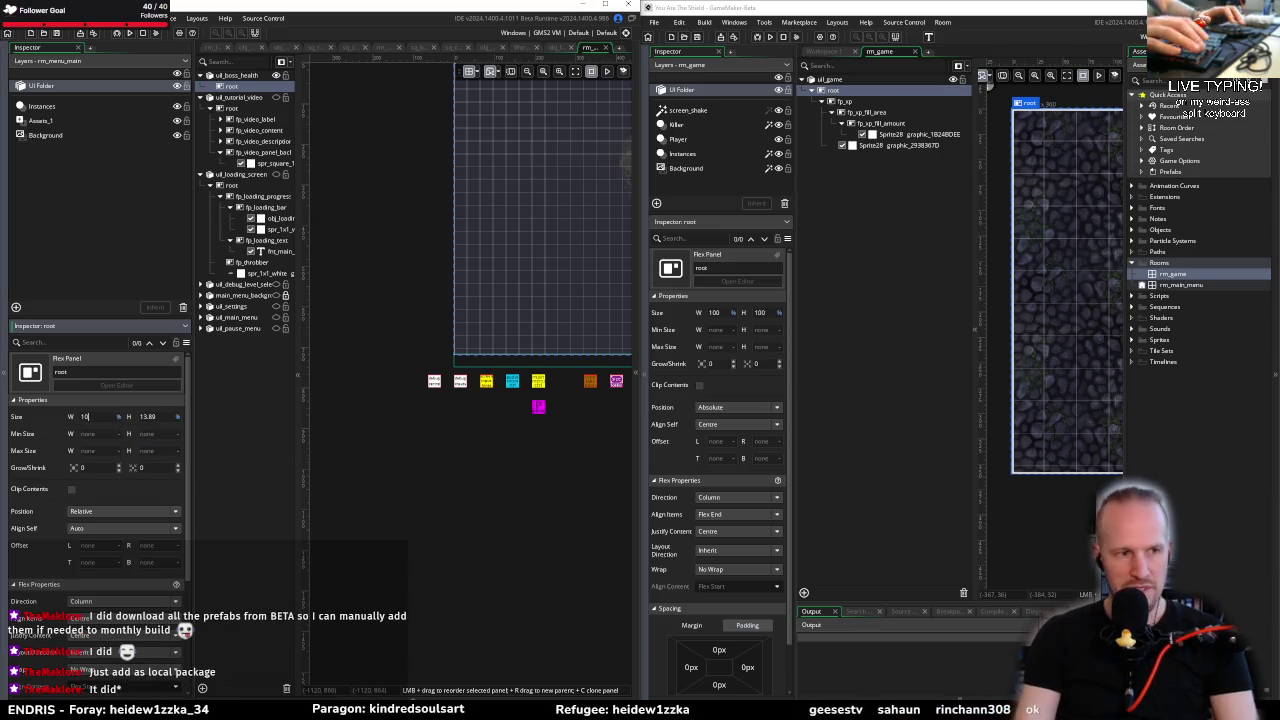
pyautogui.write('100')
pyautogui.press('Return')
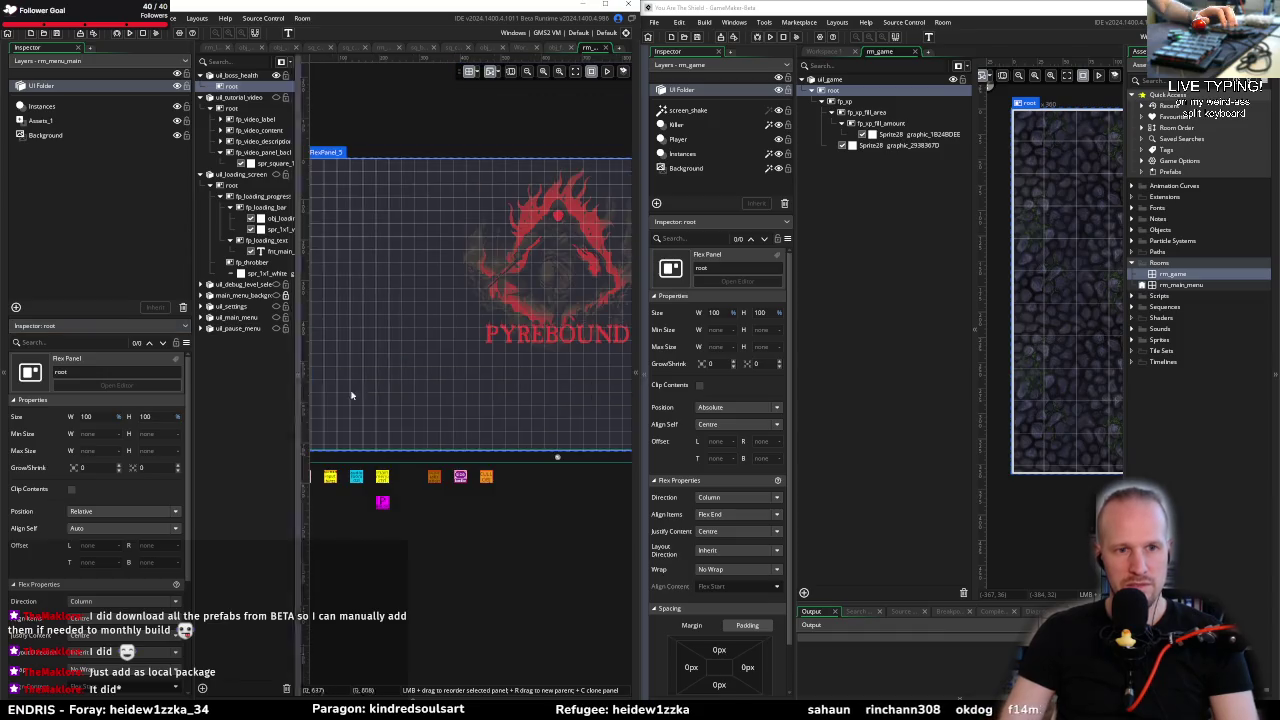
# Step: Compare with rm_game's fp_xp panel, then add a new flex panel under the boss-health root
pyautogui.click(840, 102)
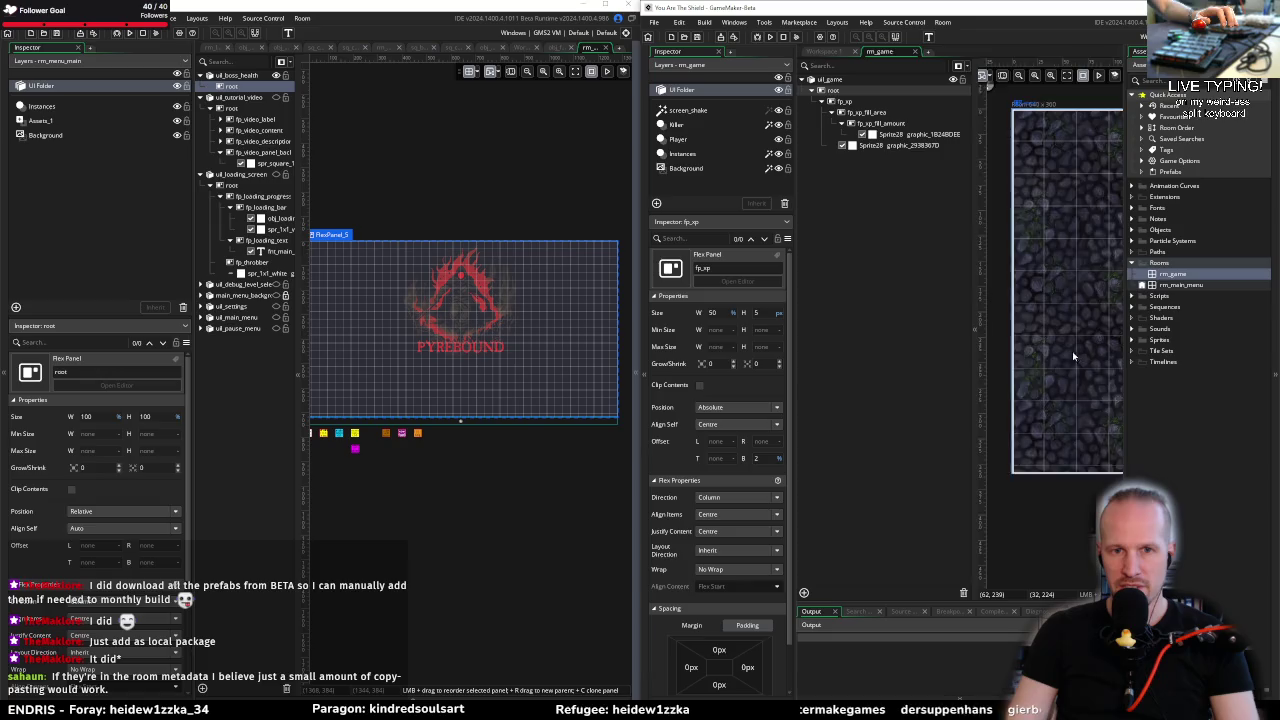
pyautogui.scroll(3, 1074, 351)
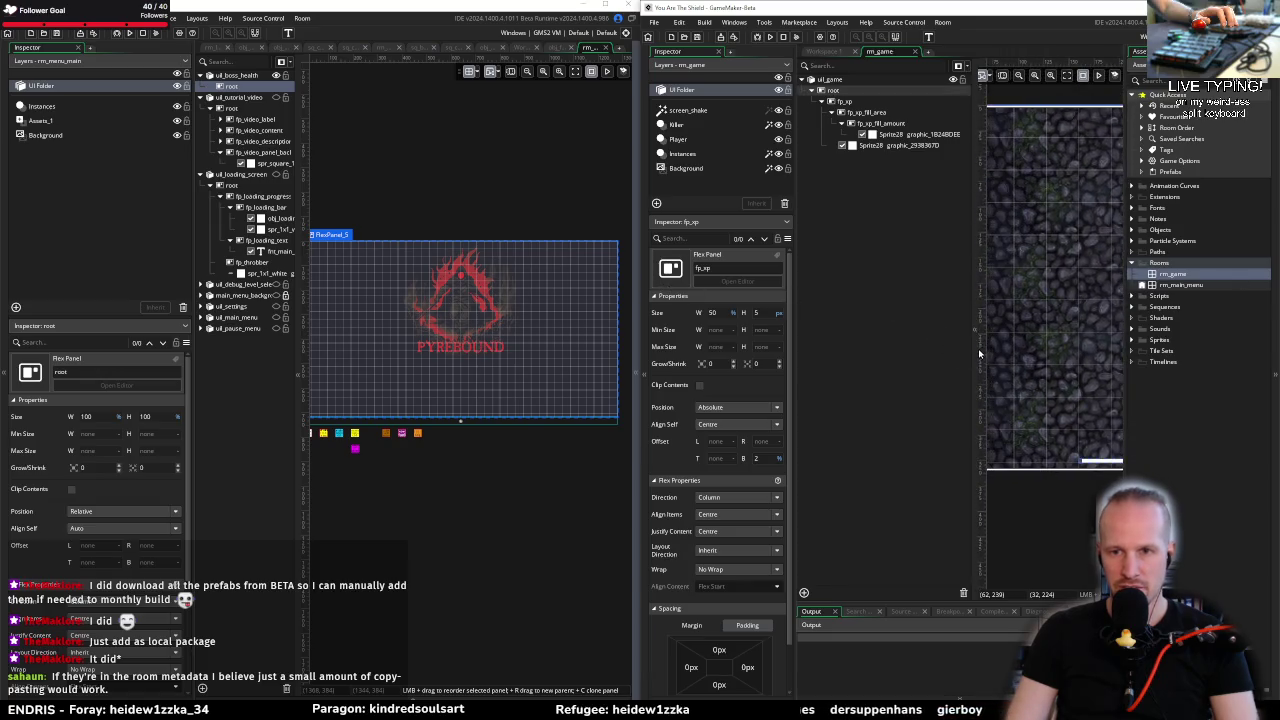
pyautogui.click(848, 103)
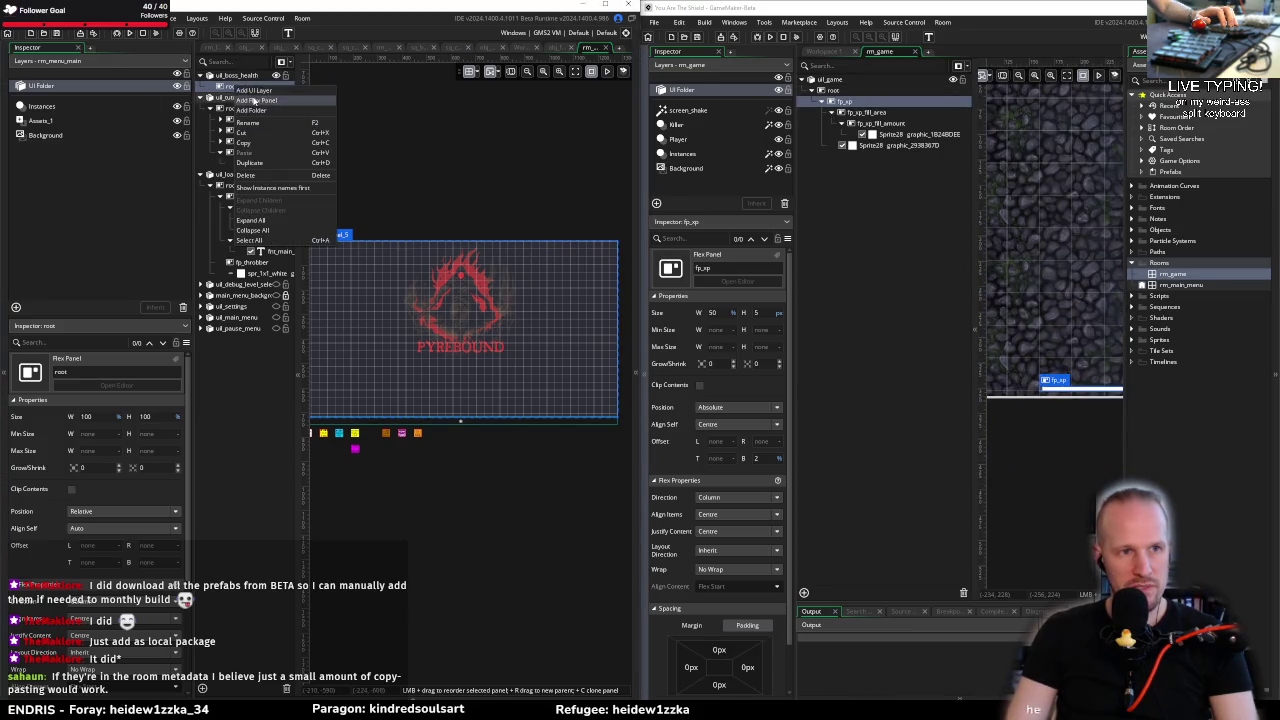
pyautogui.click(236, 88)
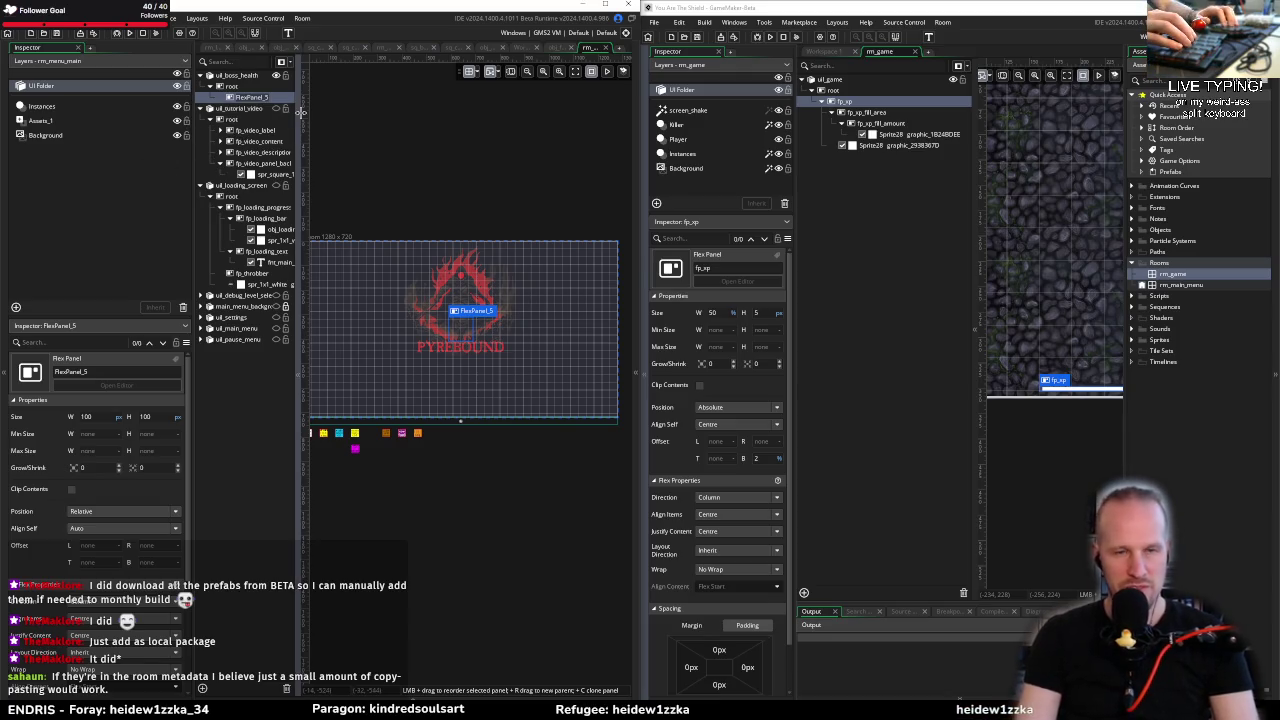
# Step: Rename the new panel fp_xp and size it 50 wide by 5 high
pyautogui.write('fp_xp')
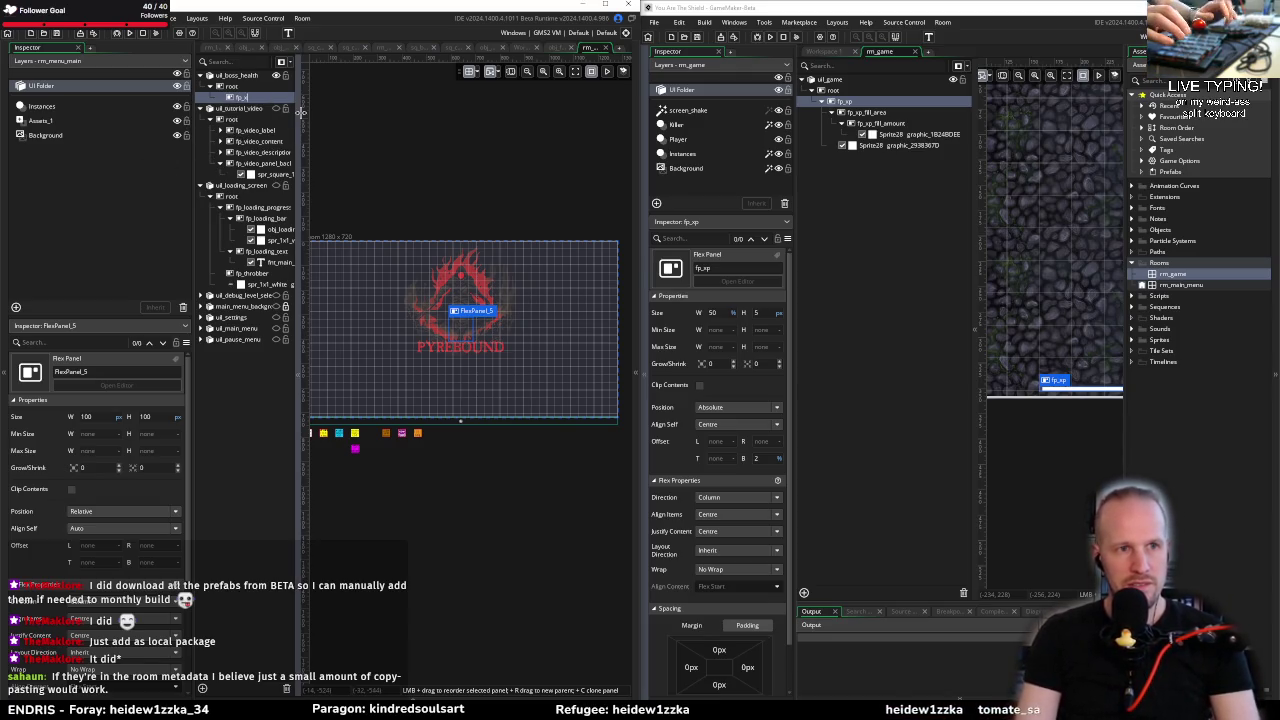
pyautogui.press('Return')
pyautogui.rightClick(245, 97)
pyautogui.click(170, 268)
pyautogui.moveTo(114, 416); pyautogui.dragTo(108, 418)
pyautogui.click(108, 418)
pyautogui.write('50')
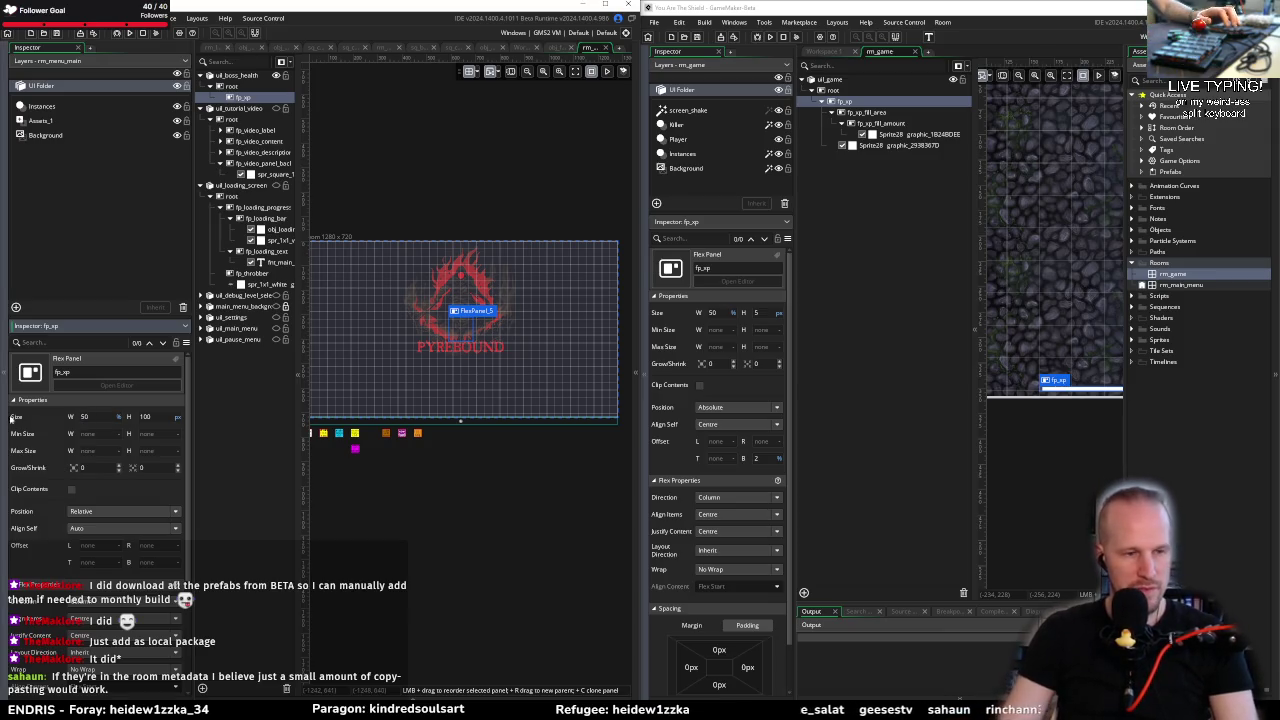
pyautogui.press('Tab')
pyautogui.write('5')
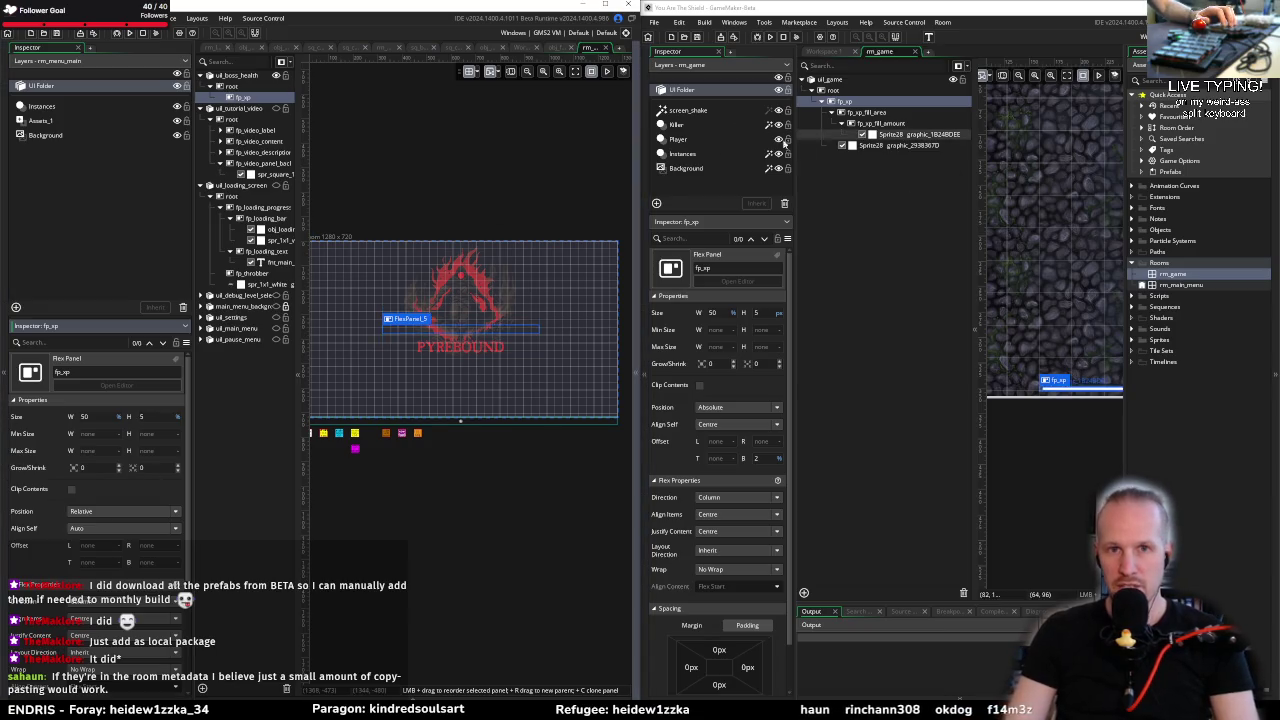
# Step: Make fp_xp absolutely positioned with a bottom offset of 2
pyautogui.click(132, 511)
pyautogui.click(127, 546)
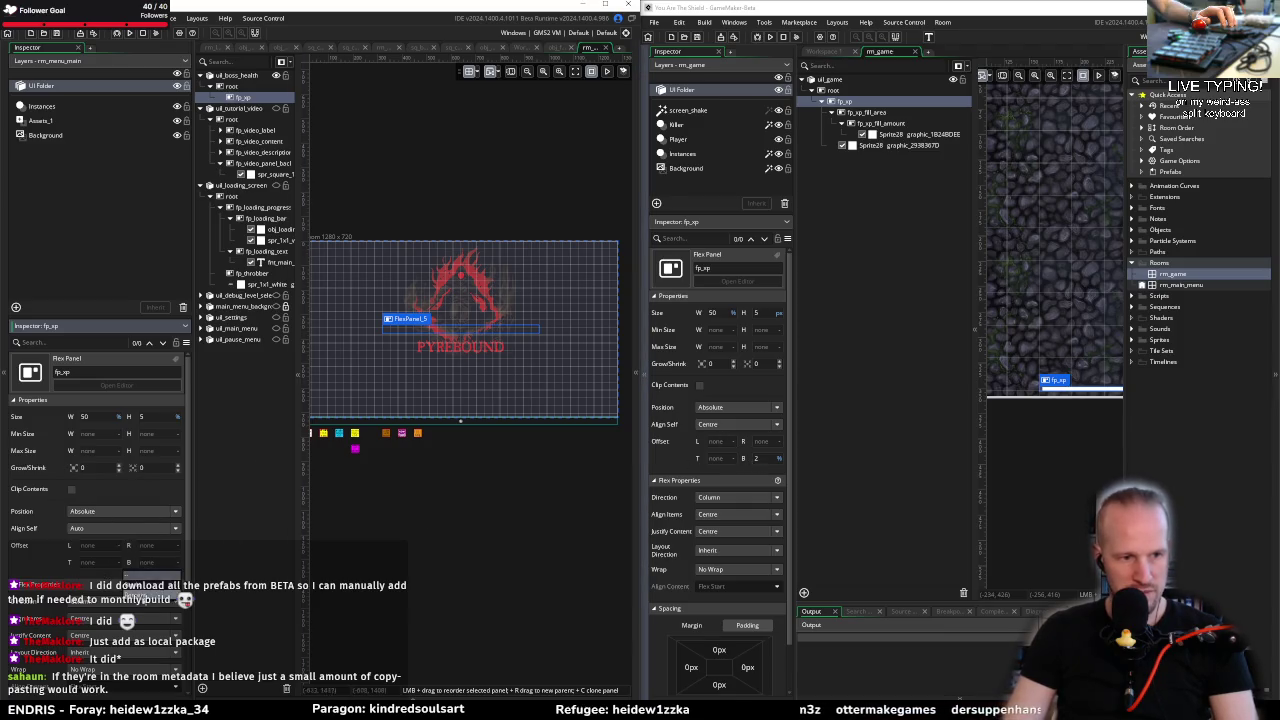
pyautogui.click(148, 598)
pyautogui.write('0')
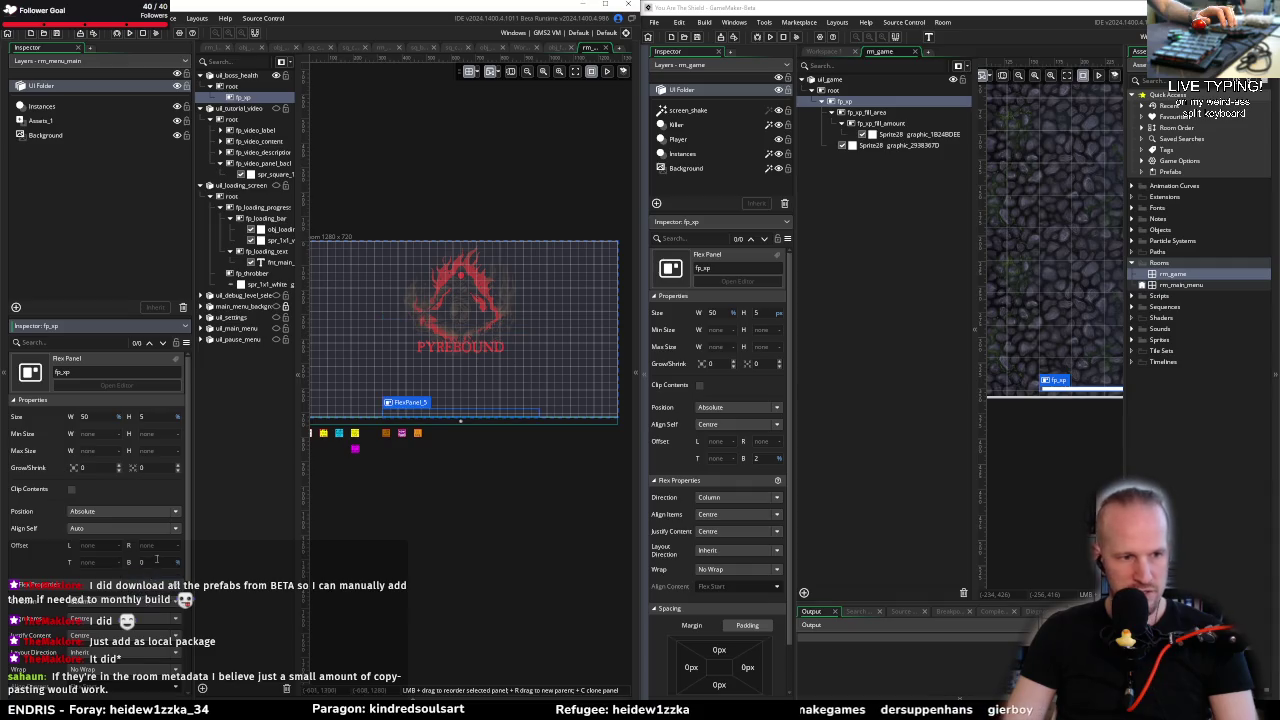
pyautogui.click(156, 560)
pyautogui.write('2')
pyautogui.press('Return')
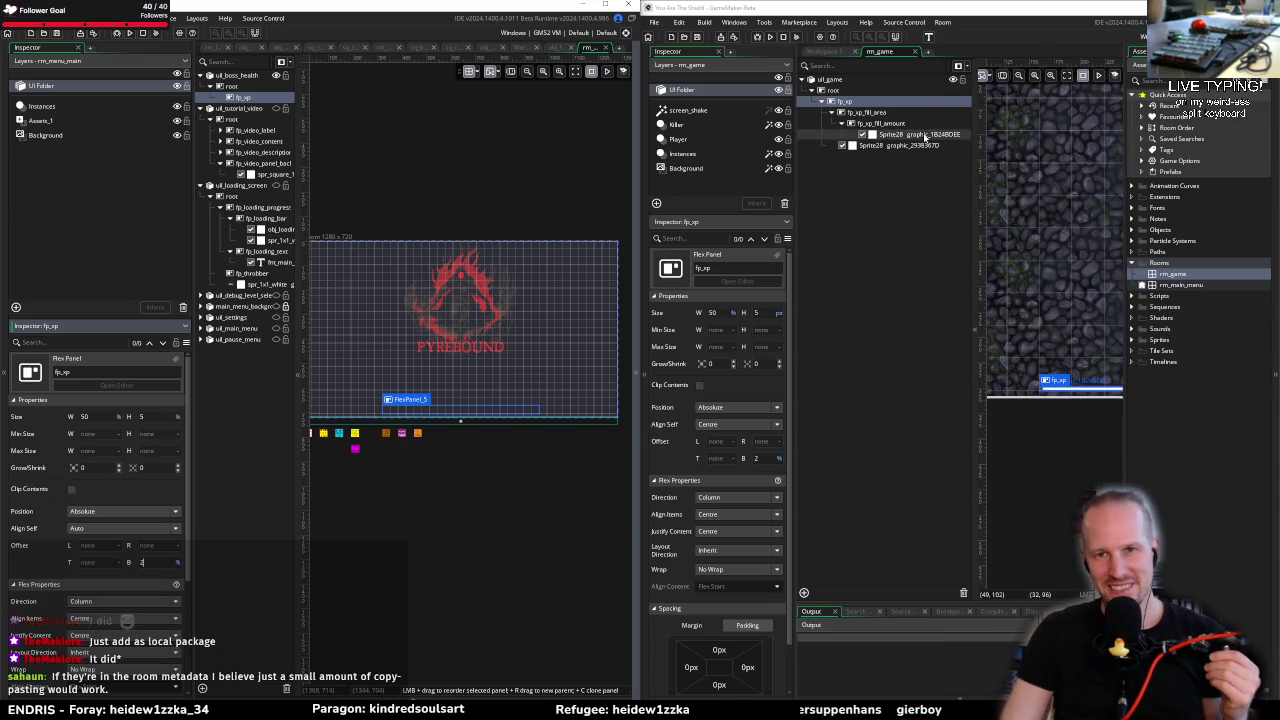
pyautogui.click(894, 138)
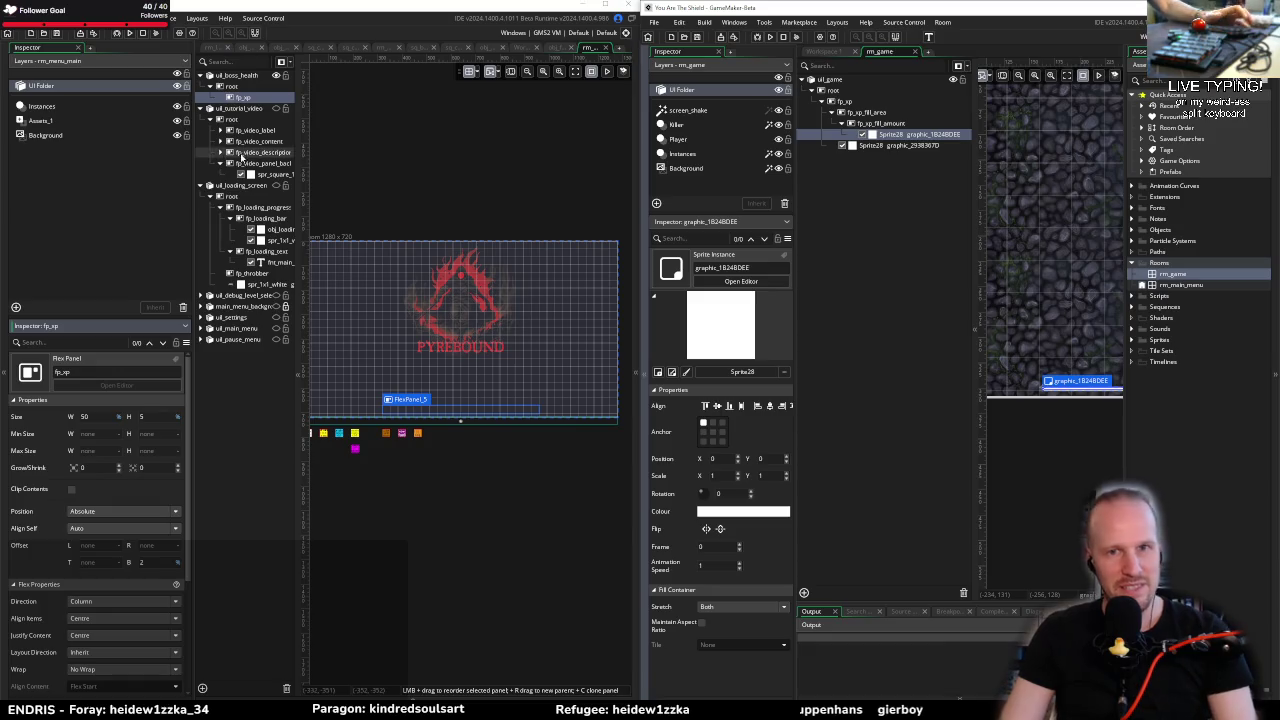
# Step: Inspect rm_game's fp_xp_fill_amount and fp_xp_fill_area, then add a child panel inside fp_xp
pyautogui.click(876, 123)
pyautogui.click(866, 112)
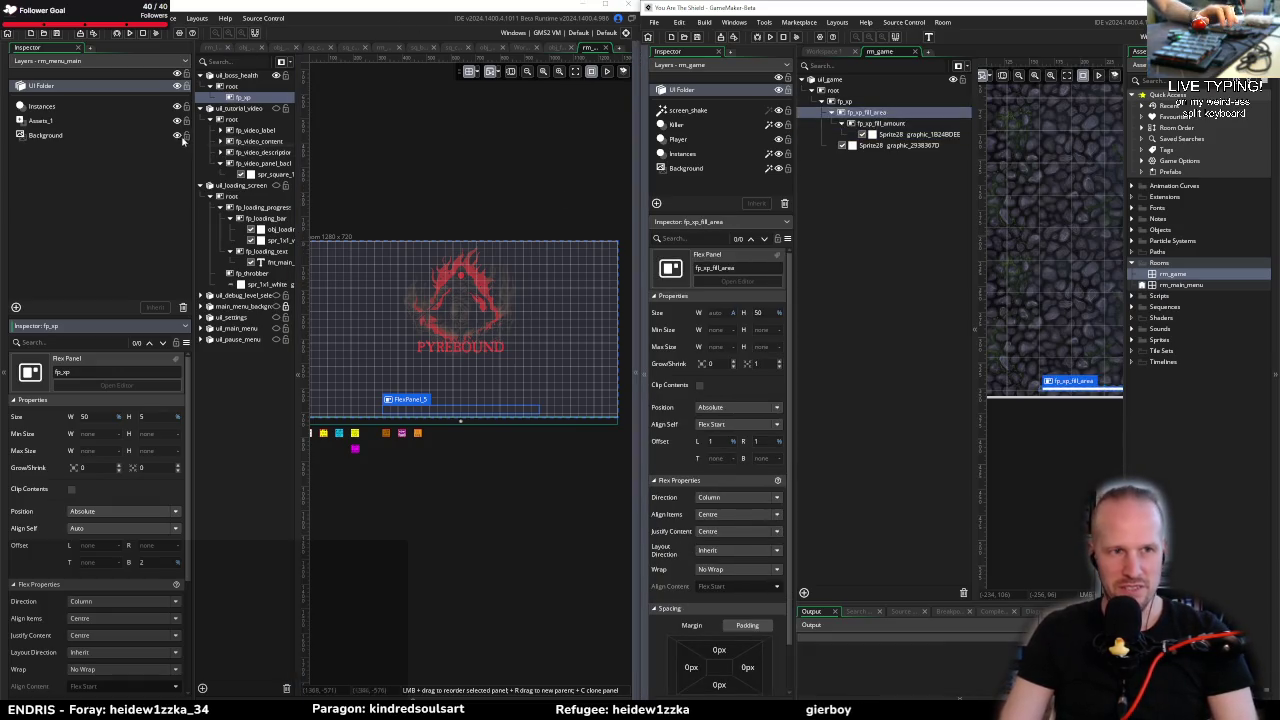
pyautogui.rightClick(245, 97)
pyautogui.click(286, 112)
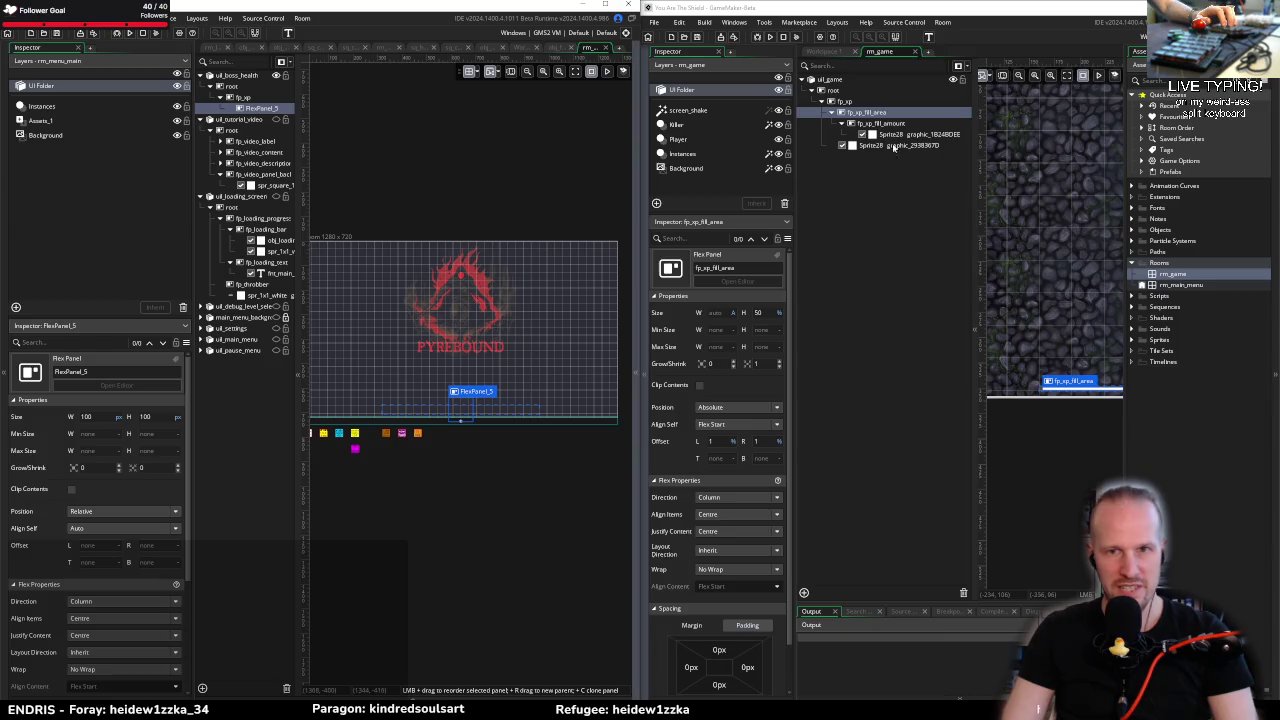
# Step: Rename the child panel to fp_xp_fill_area
pyautogui.rightClick(270, 110)
pyautogui.click(257, 108)
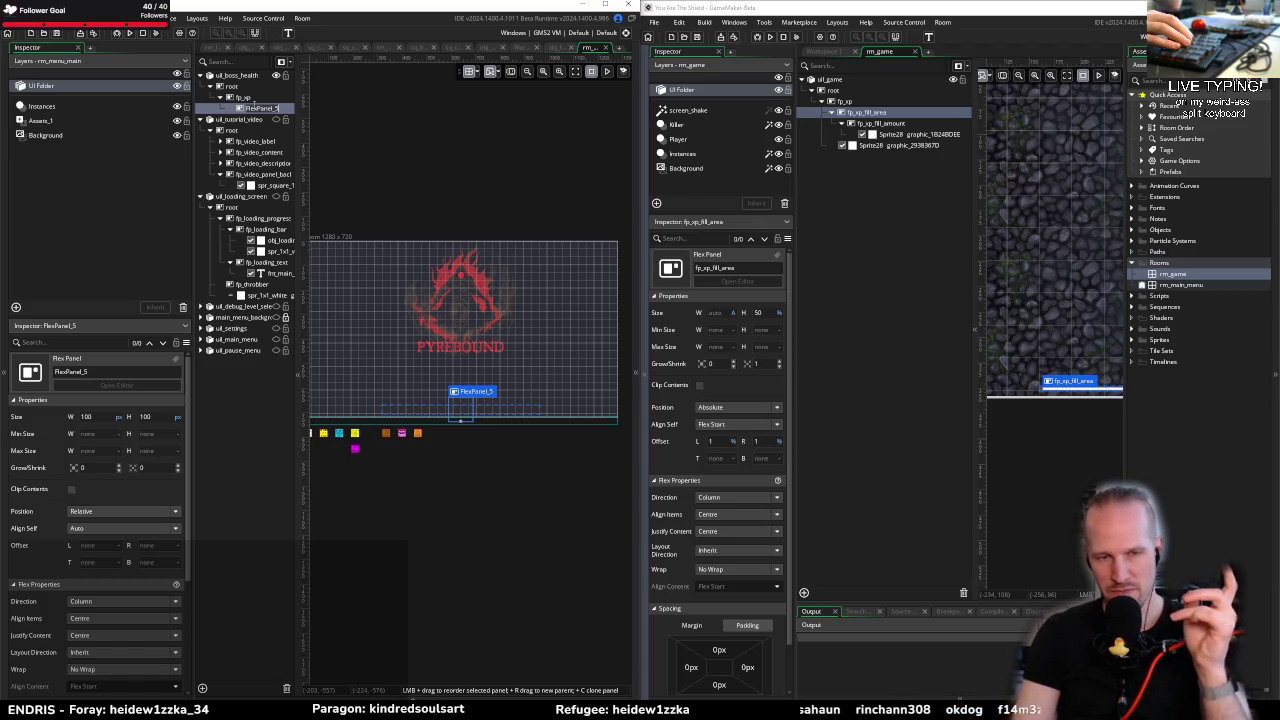
pyautogui.write('fp_xp')
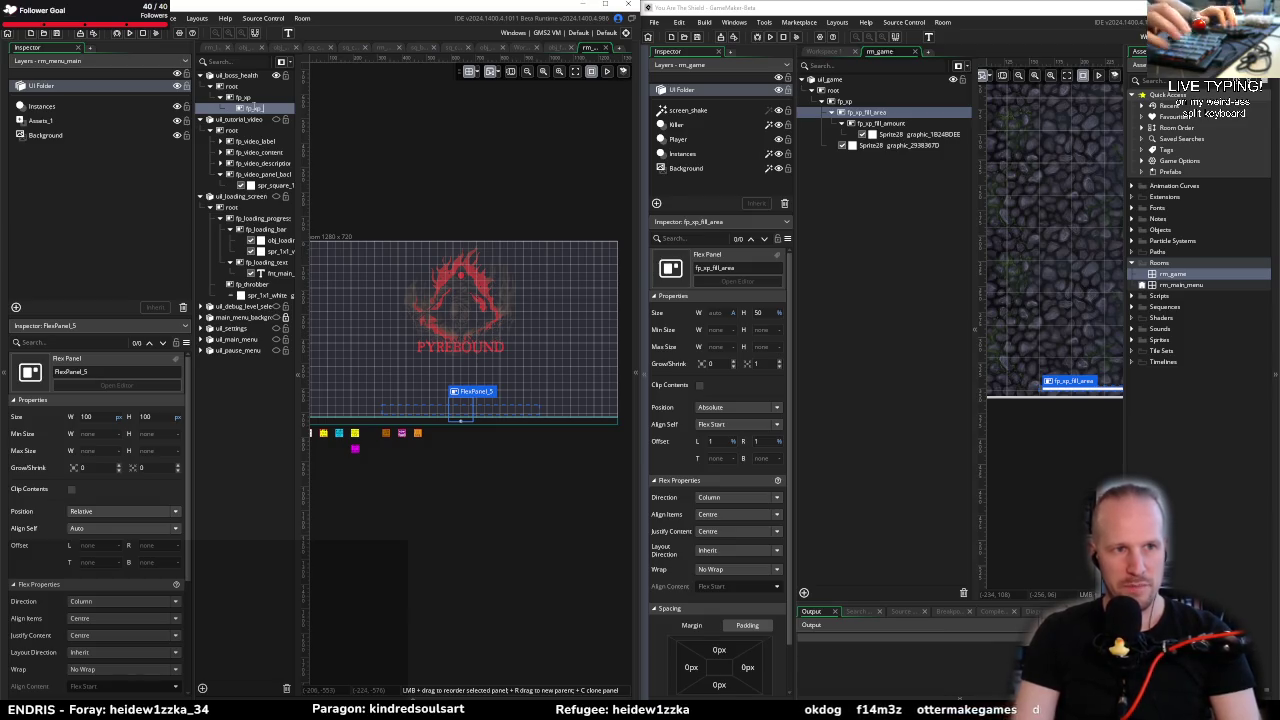
pyautogui.write('_fill_area')
pyautogui.press('Return')
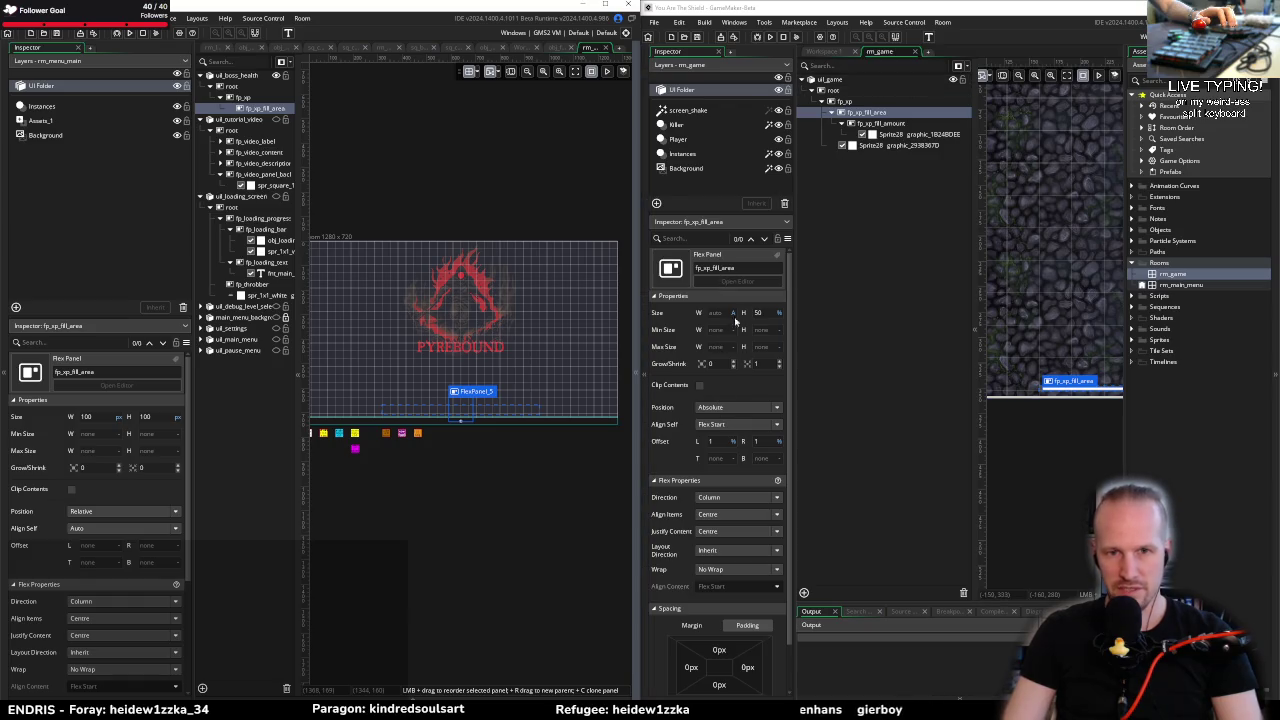
# Step: Set fp_xp_fill_area's width to Auto and its height to 50%
pyautogui.click(134, 390)
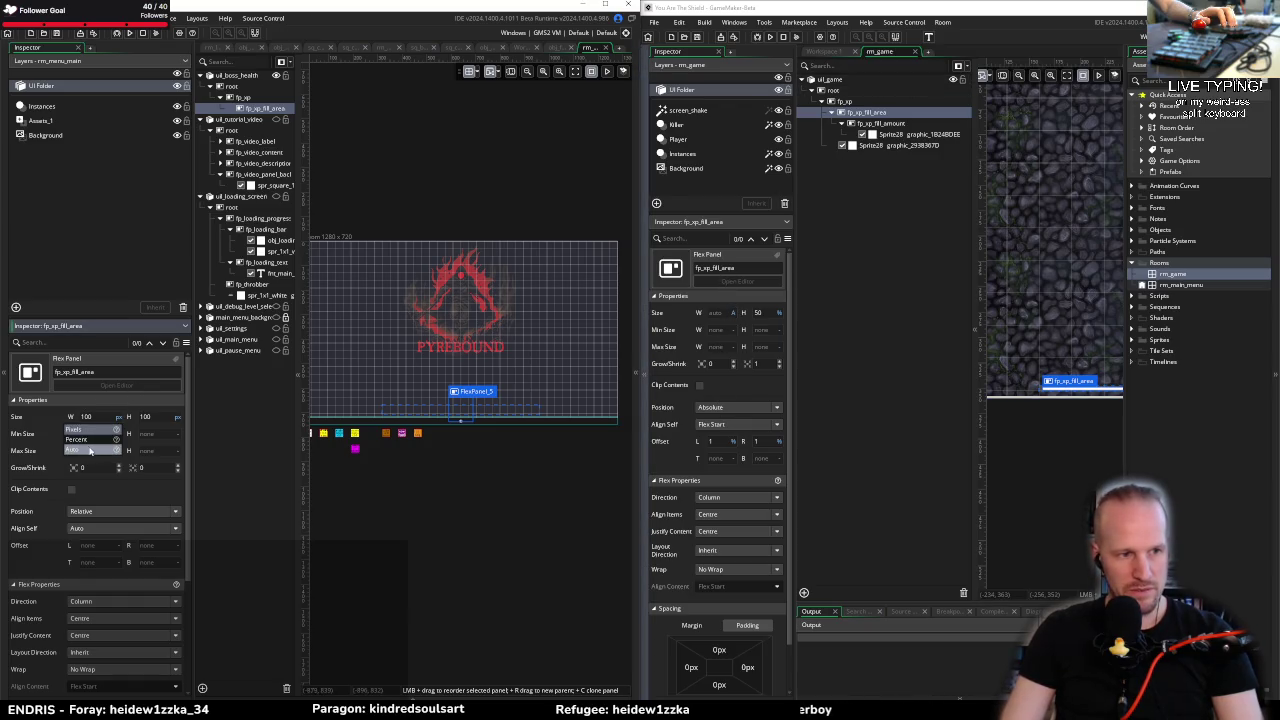
pyautogui.click(178, 417)
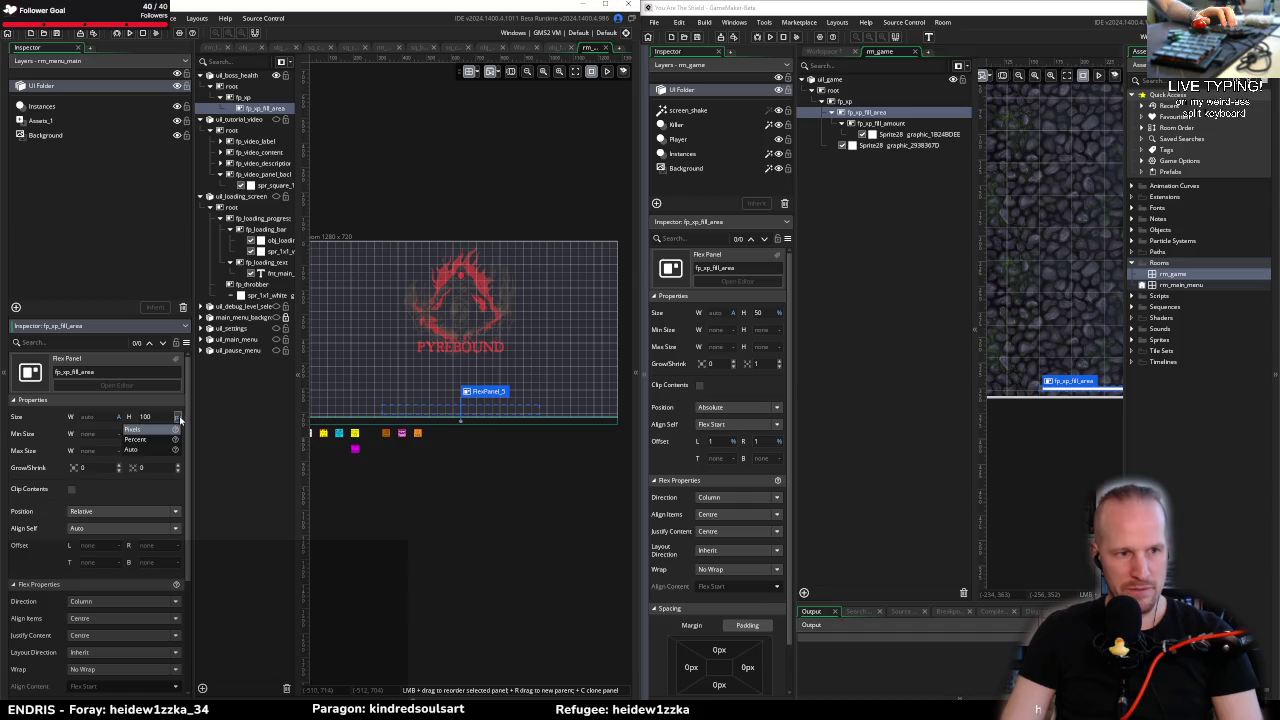
pyautogui.click(130, 449)
pyautogui.write('50')
pyautogui.press('Return')
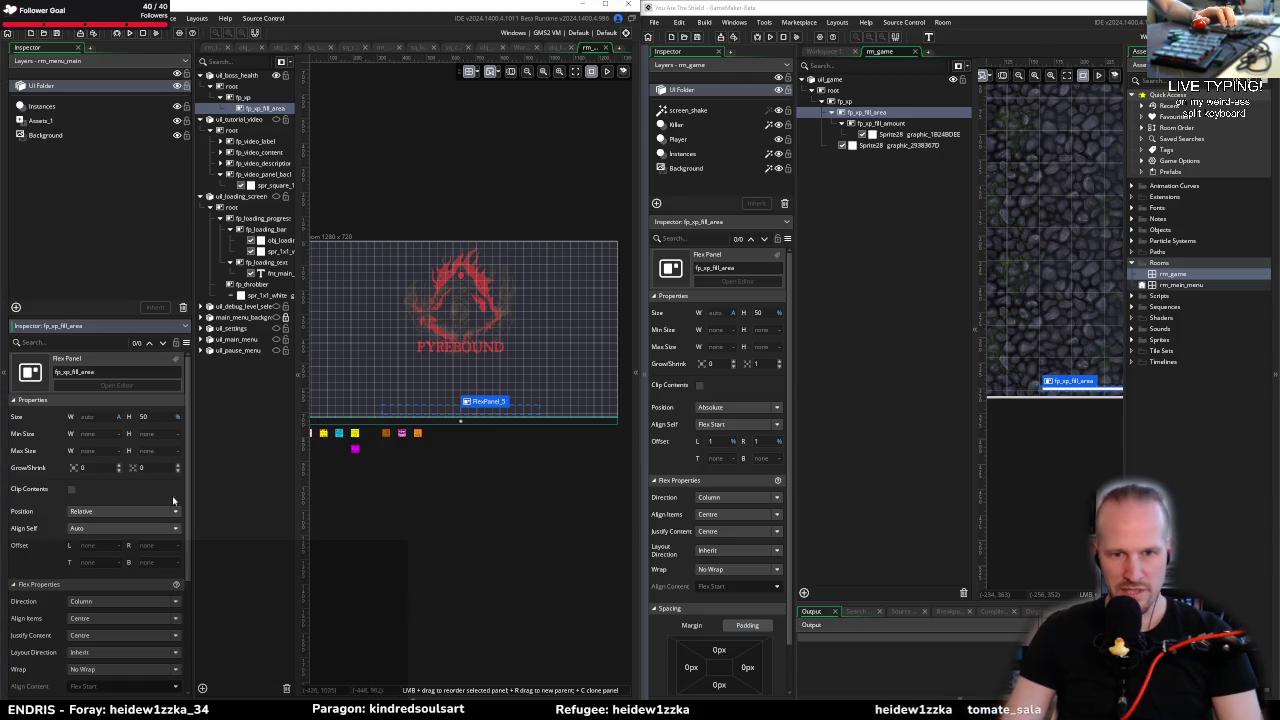
# Step: Make fp_xp_fill_area absolute, aligned Flex Start, with 1% left and right offsets
pyautogui.click(118, 511)
pyautogui.click(90, 535)
pyautogui.click(110, 528)
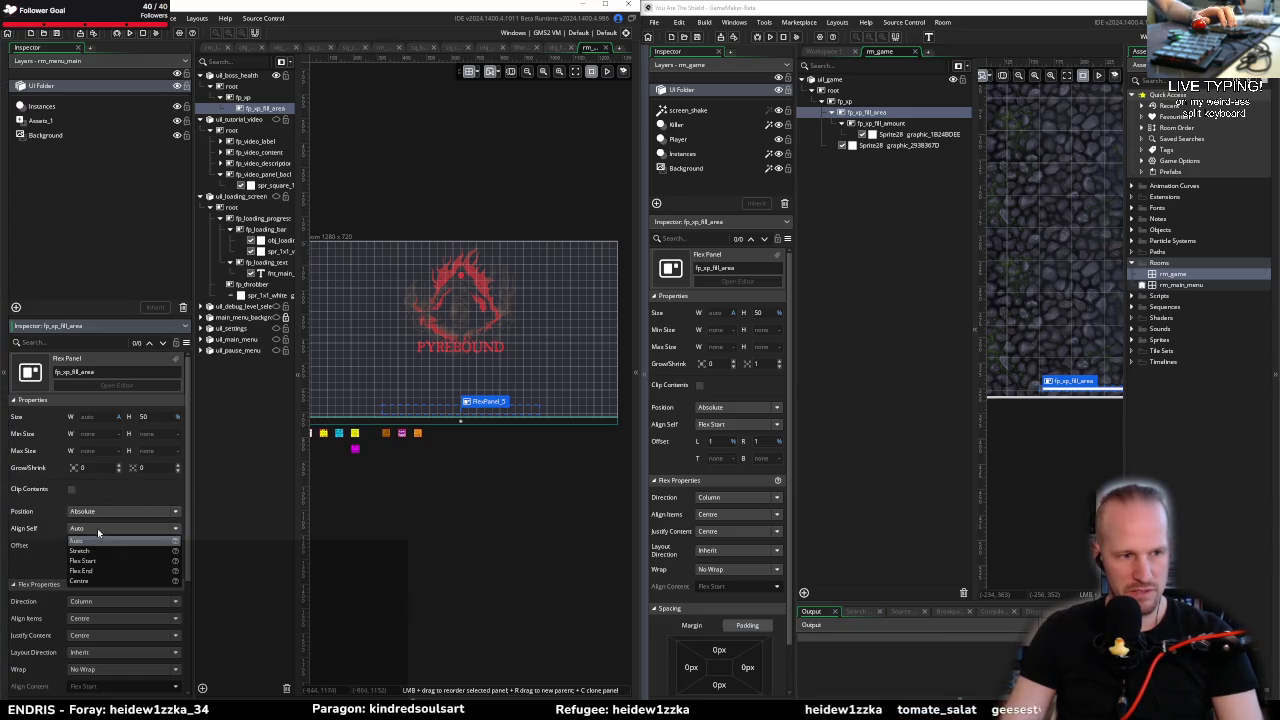
pyautogui.click(84, 562)
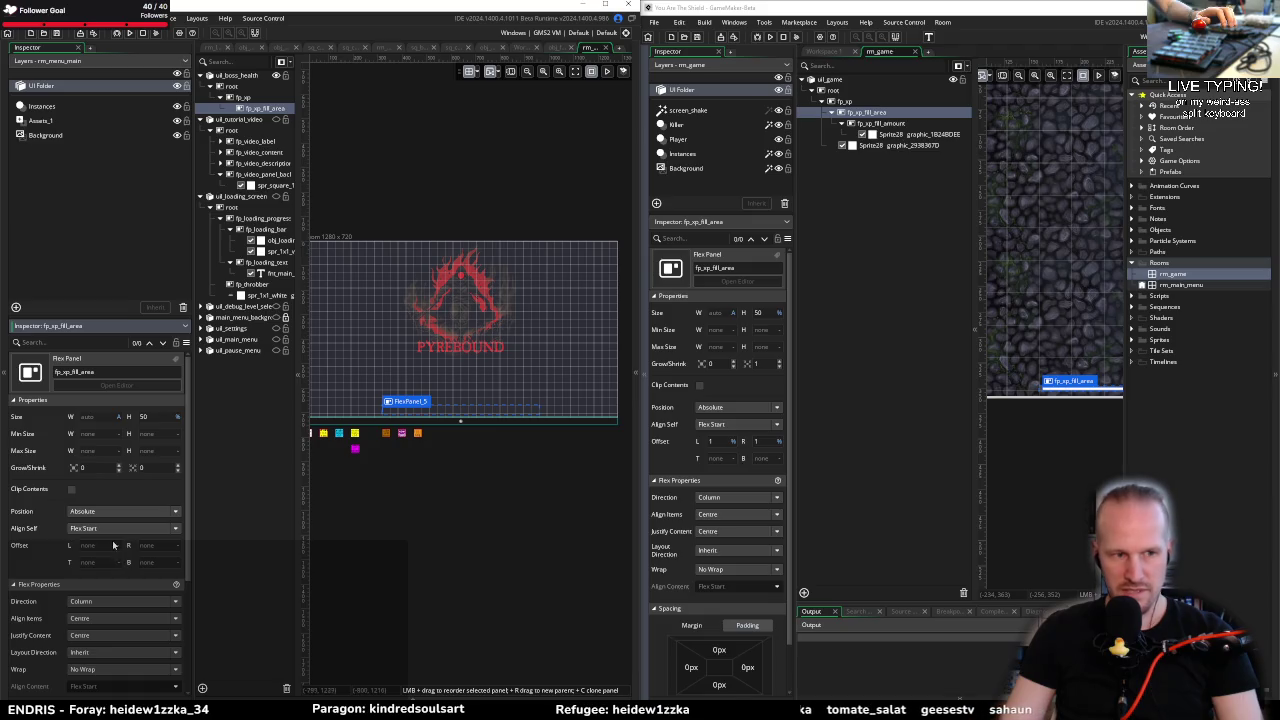
pyautogui.click(117, 548)
pyautogui.click(93, 572)
pyautogui.write('1')
pyautogui.click(118, 546)
pyautogui.click(148, 578)
pyautogui.write('1')
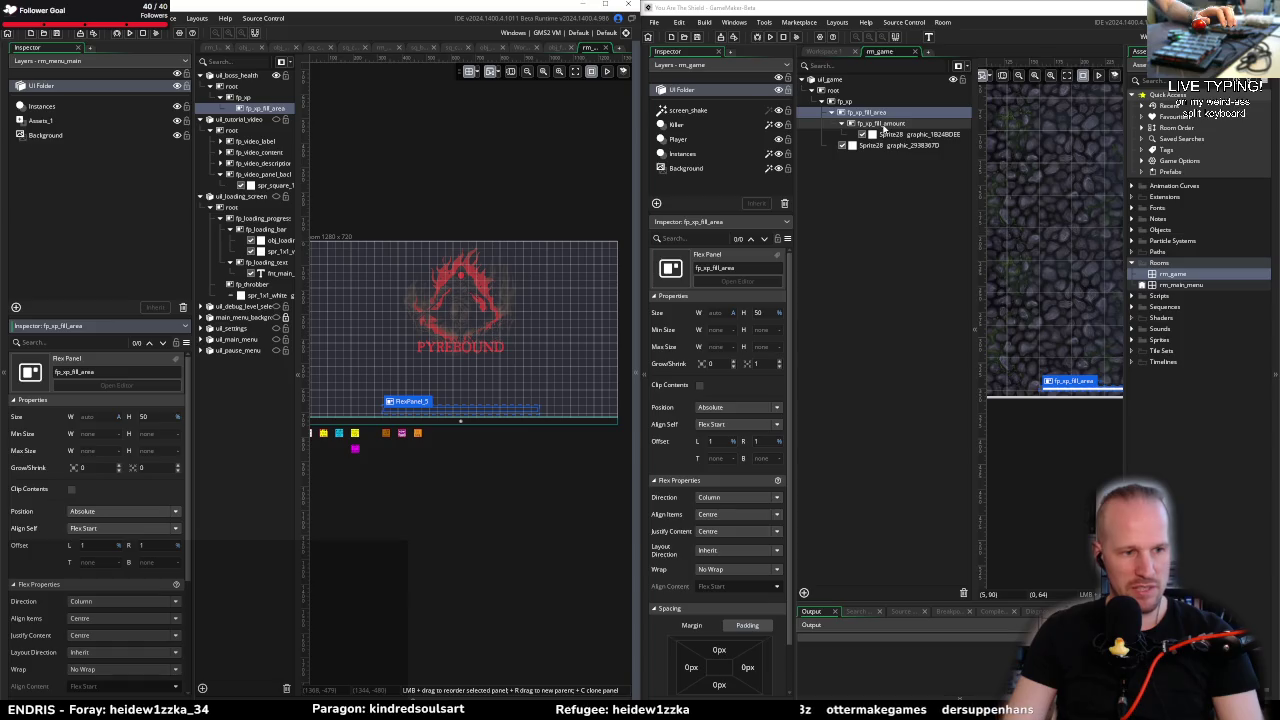
# Step: Add a child flex panel inside fp_xp_fill_area named fp_xp_fill_amount
pyautogui.click(880, 123)
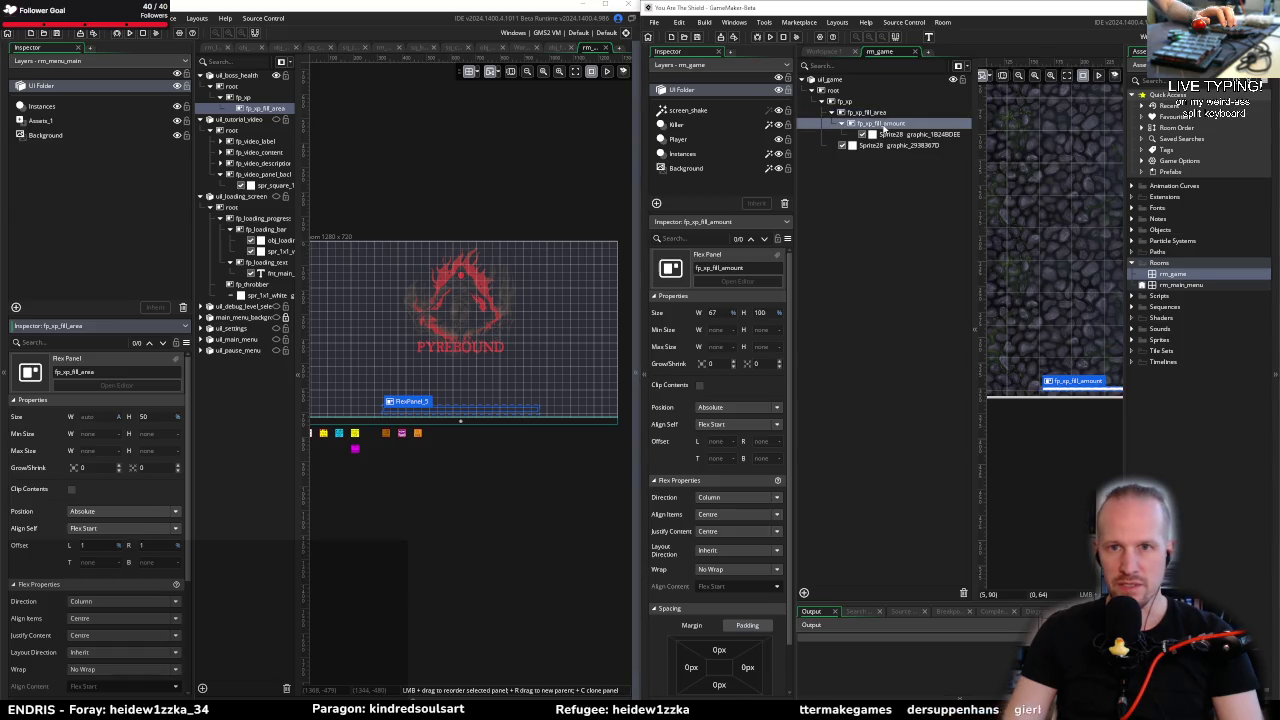
pyautogui.rightClick(263, 109)
pyautogui.click(293, 125)
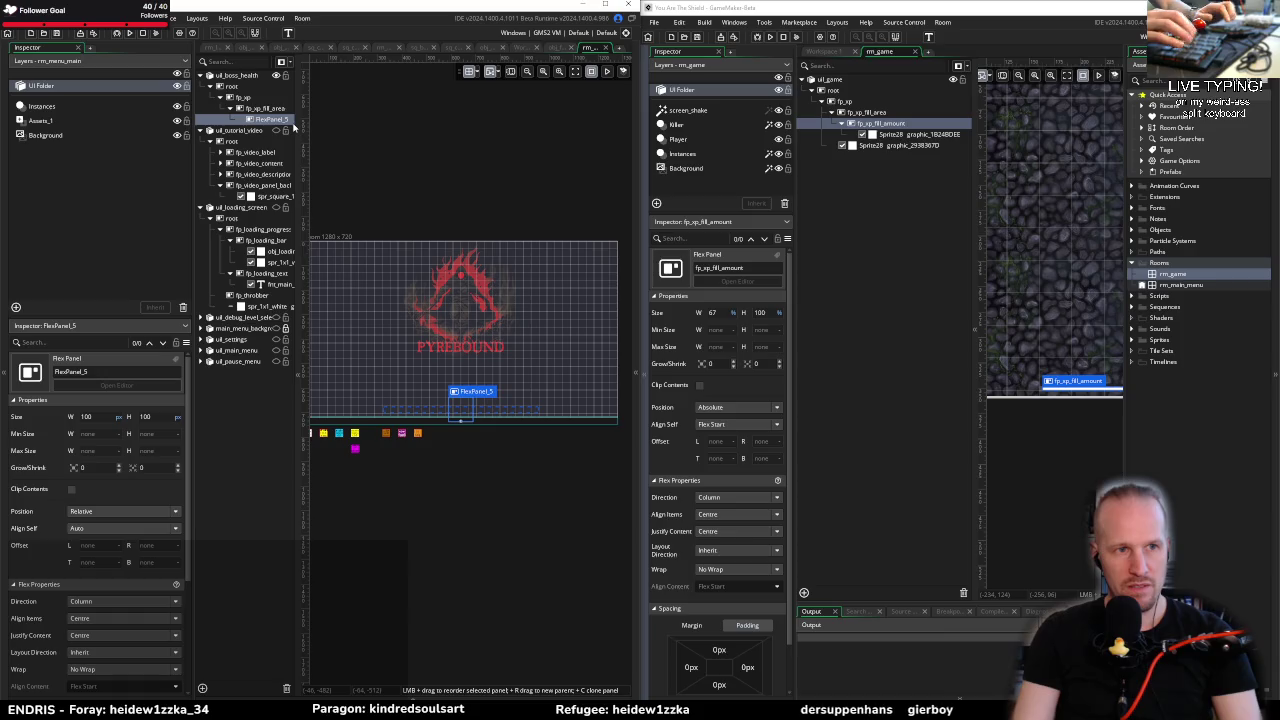
pyautogui.write('fp')
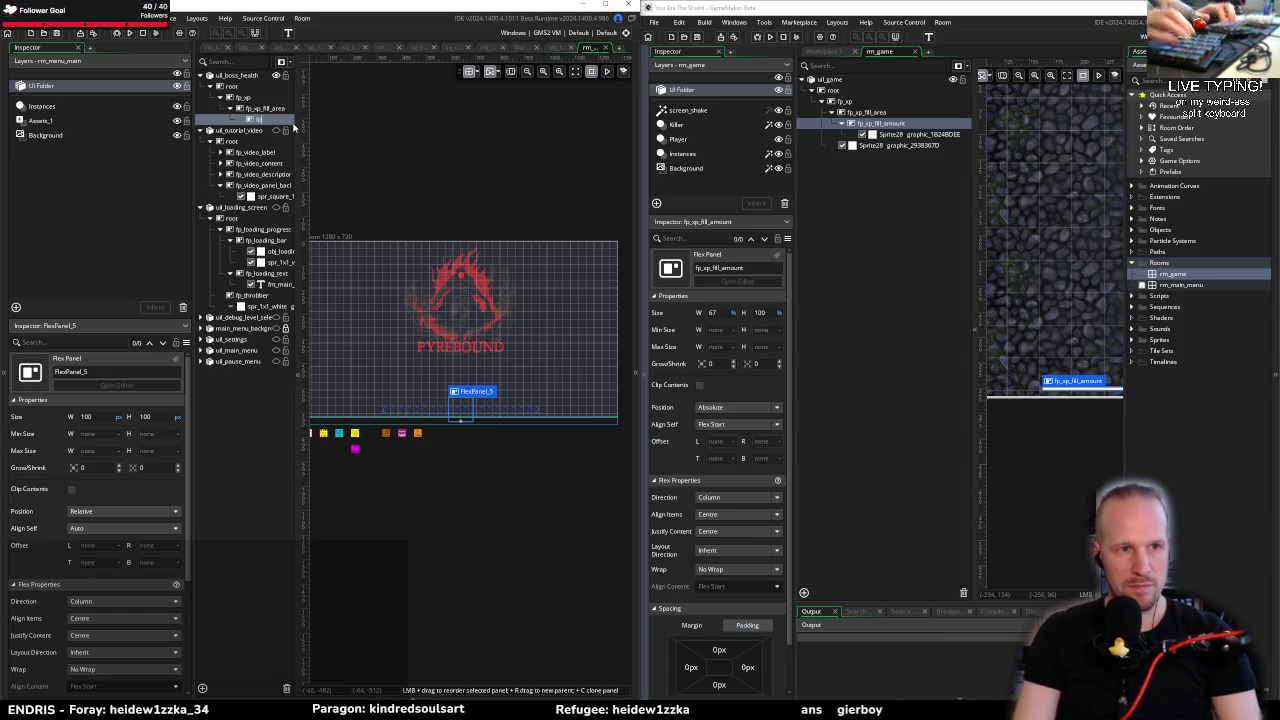
pyautogui.write('_xp_fill_amount')
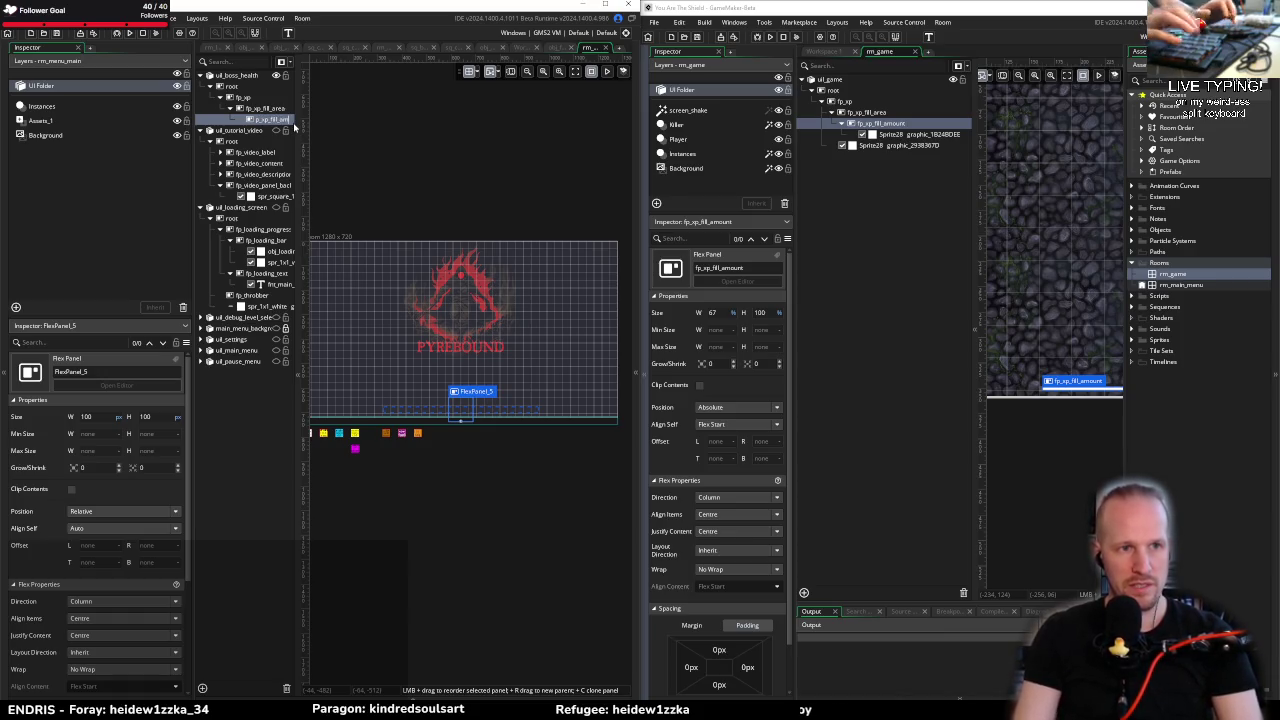
# Step: Confirm the name fp_xp_fill_amount and set its width to 67.5%
pyautogui.press('Return')
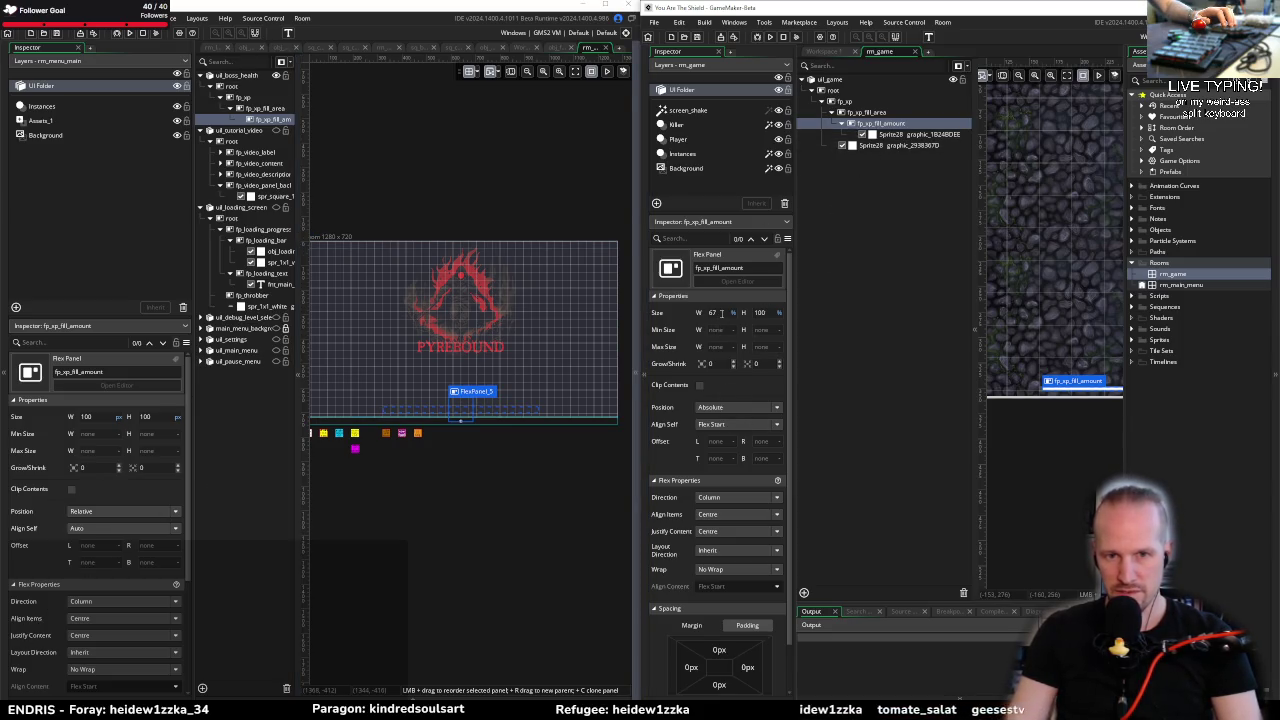
pyautogui.click(117, 417)
pyautogui.click(109, 427)
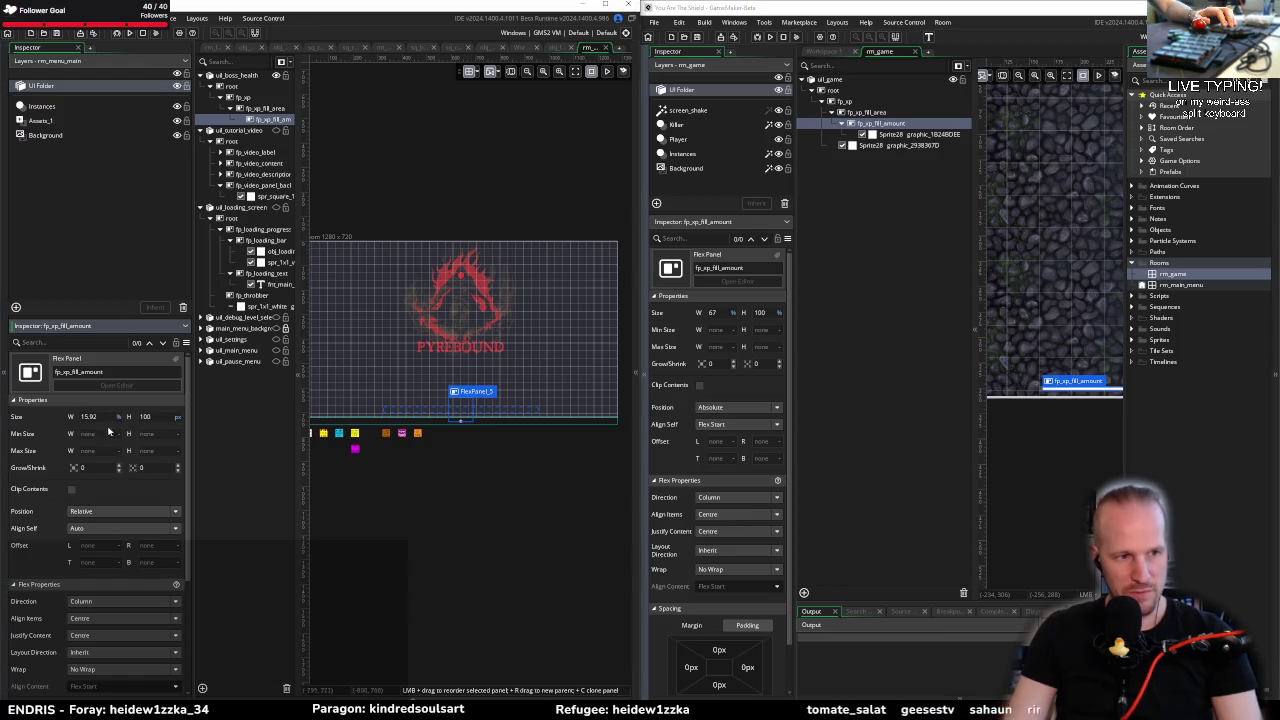
pyautogui.write('67')
pyautogui.press('Return')
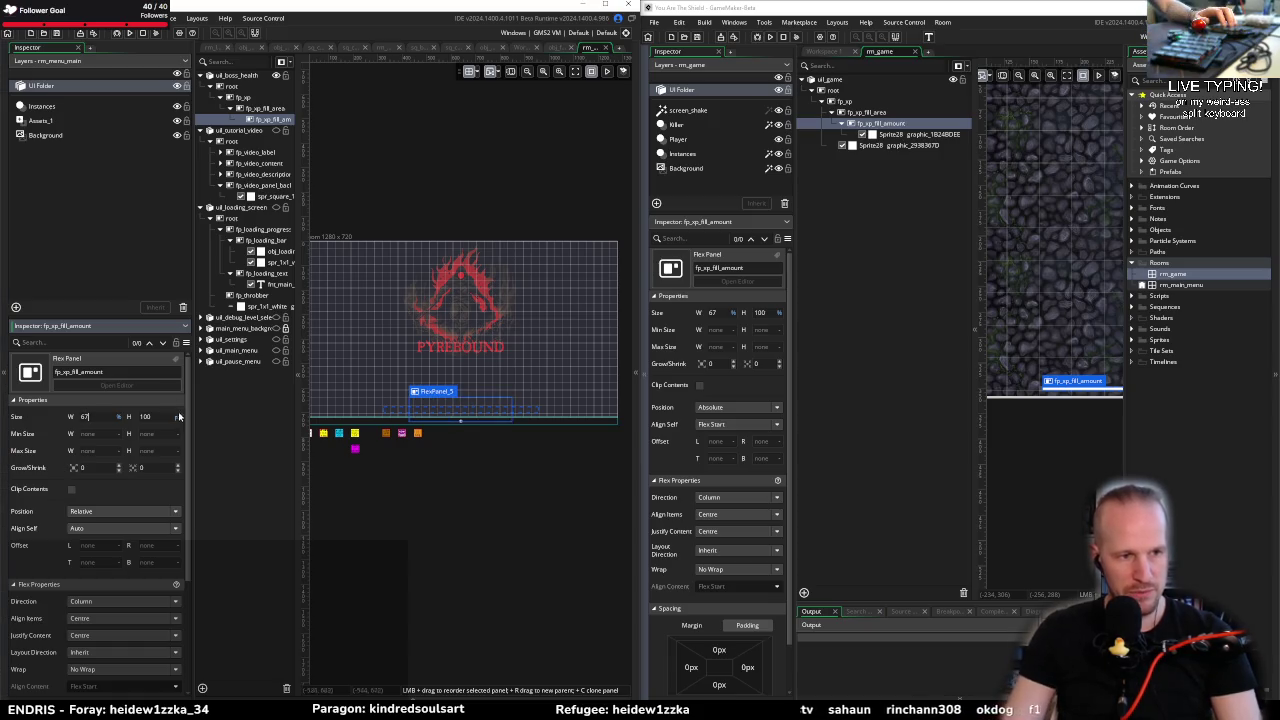
pyautogui.click(78, 426)
pyautogui.write('35')
pyautogui.press('BackSpace')
pyautogui.press('BackSpace')
pyautogui.write('.5')
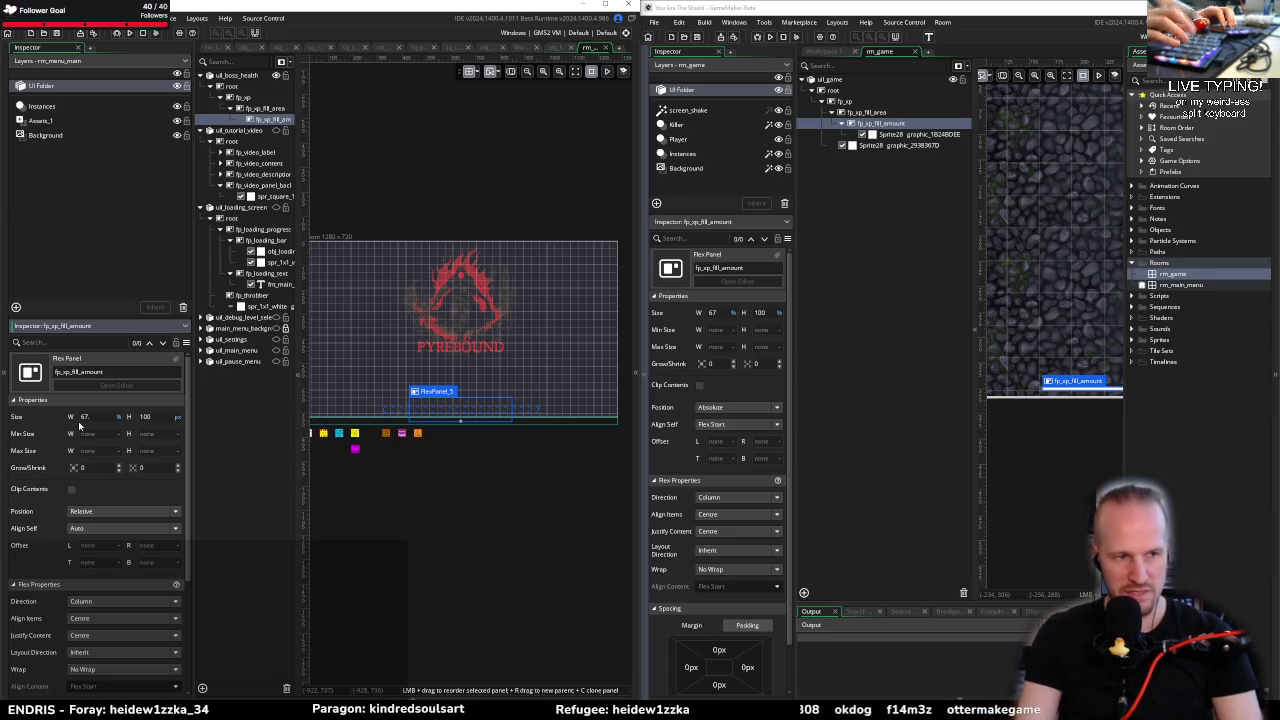
pyautogui.press('Return')
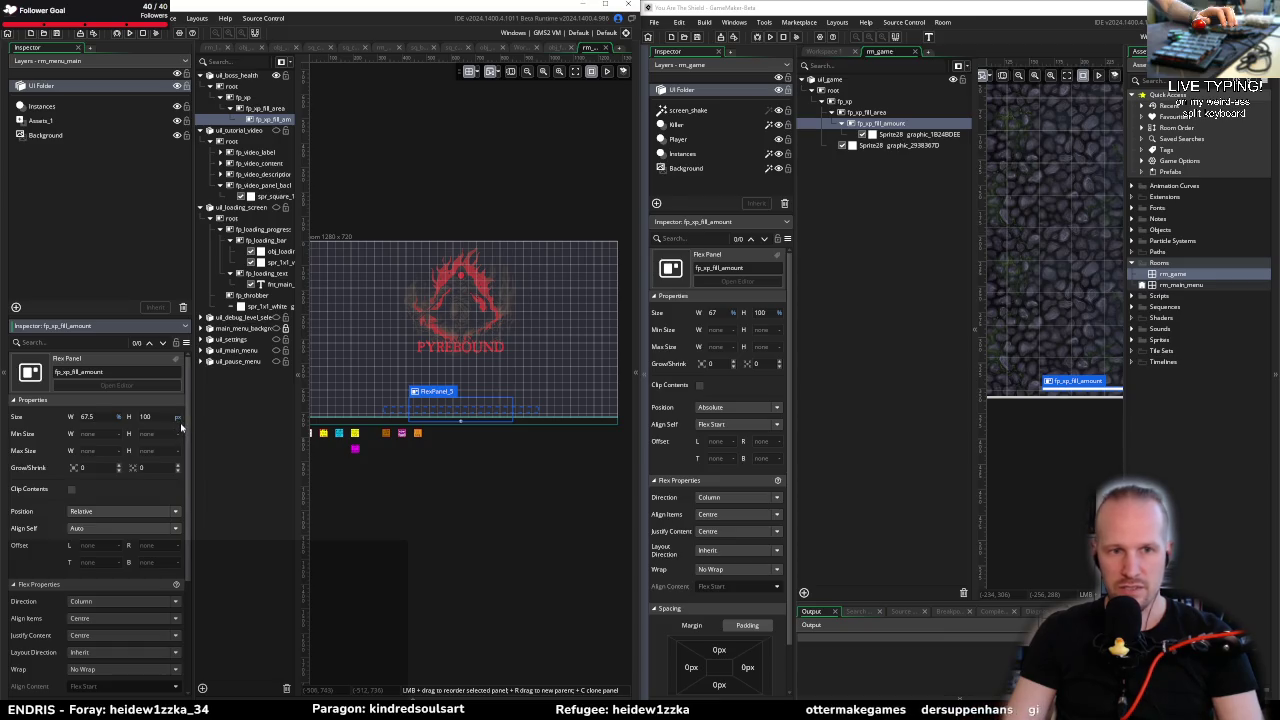
# Step: Set fp_xp_fill_amount's height to 100, position Absolute and Align Self to Flex Start
pyautogui.click(146, 416)
pyautogui.write('100')
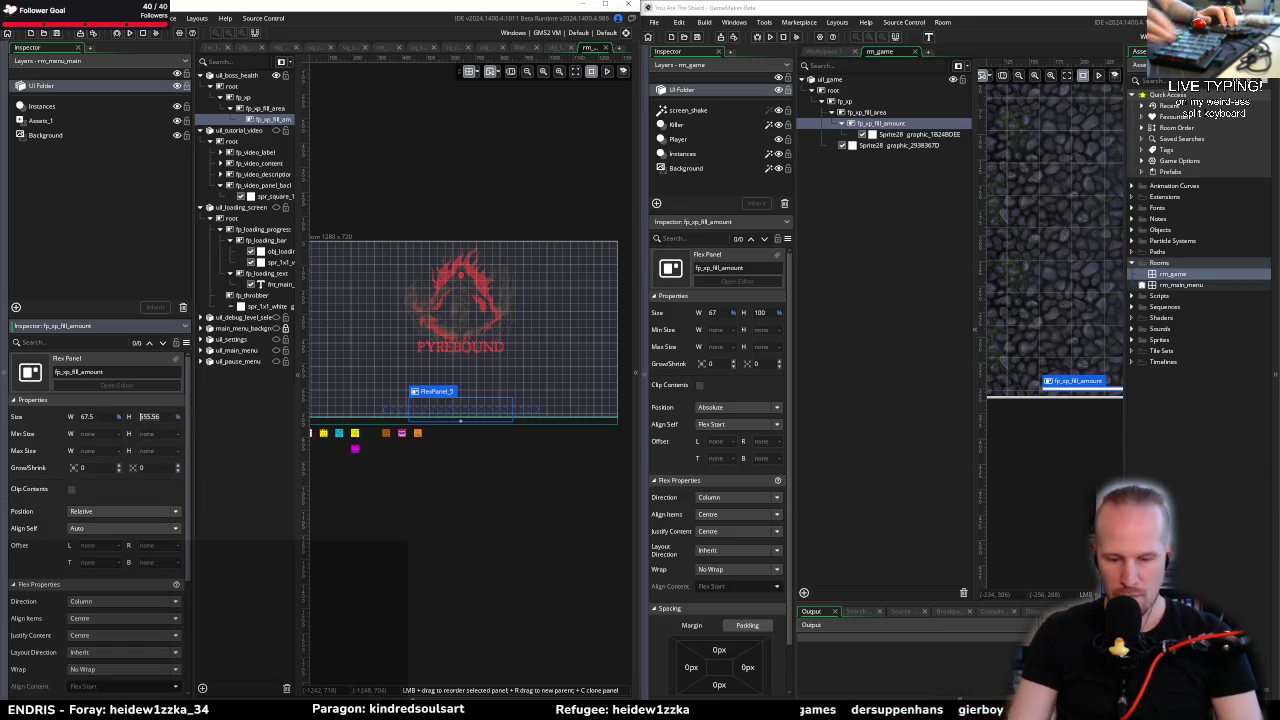
pyautogui.press('Return')
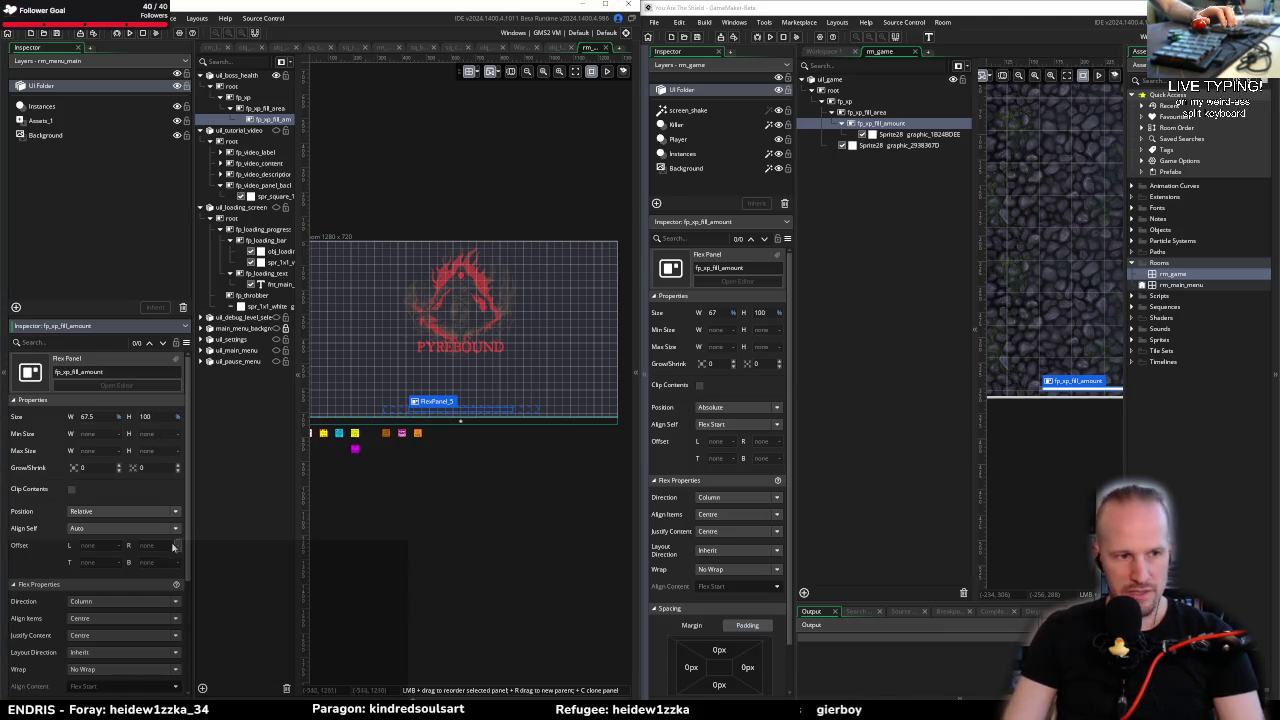
pyautogui.click(110, 514)
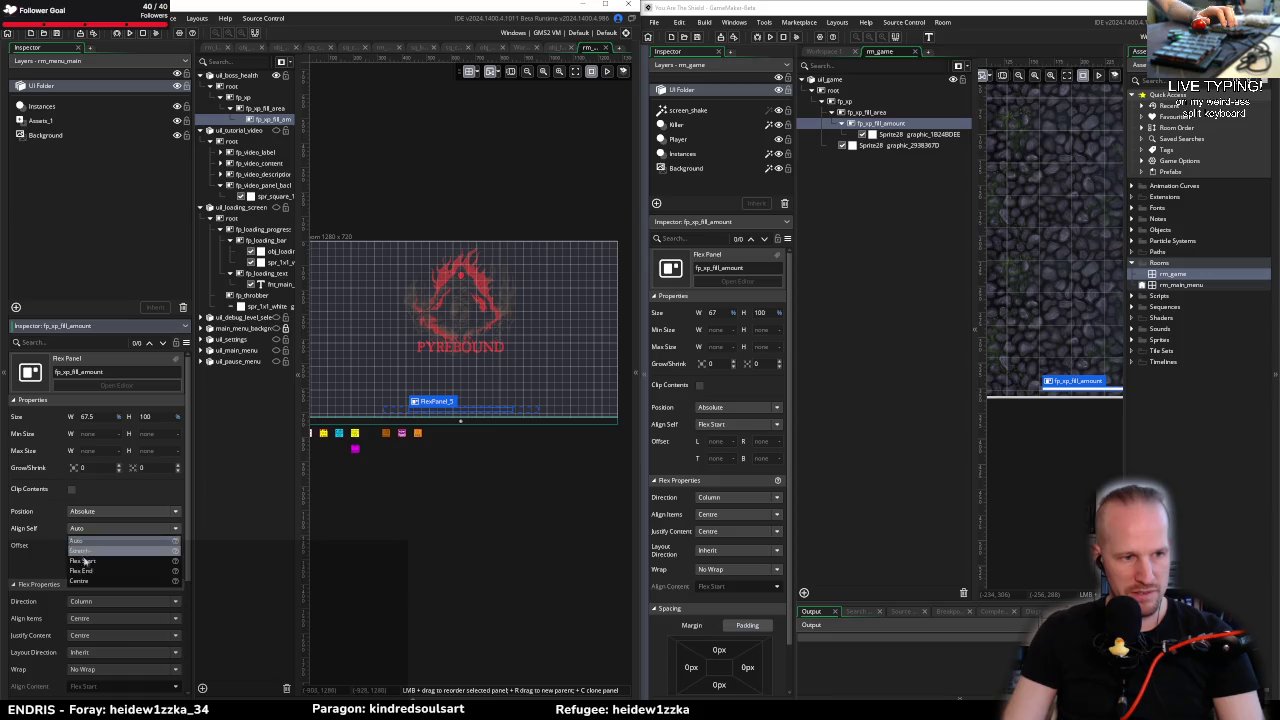
pyautogui.click(110, 545)
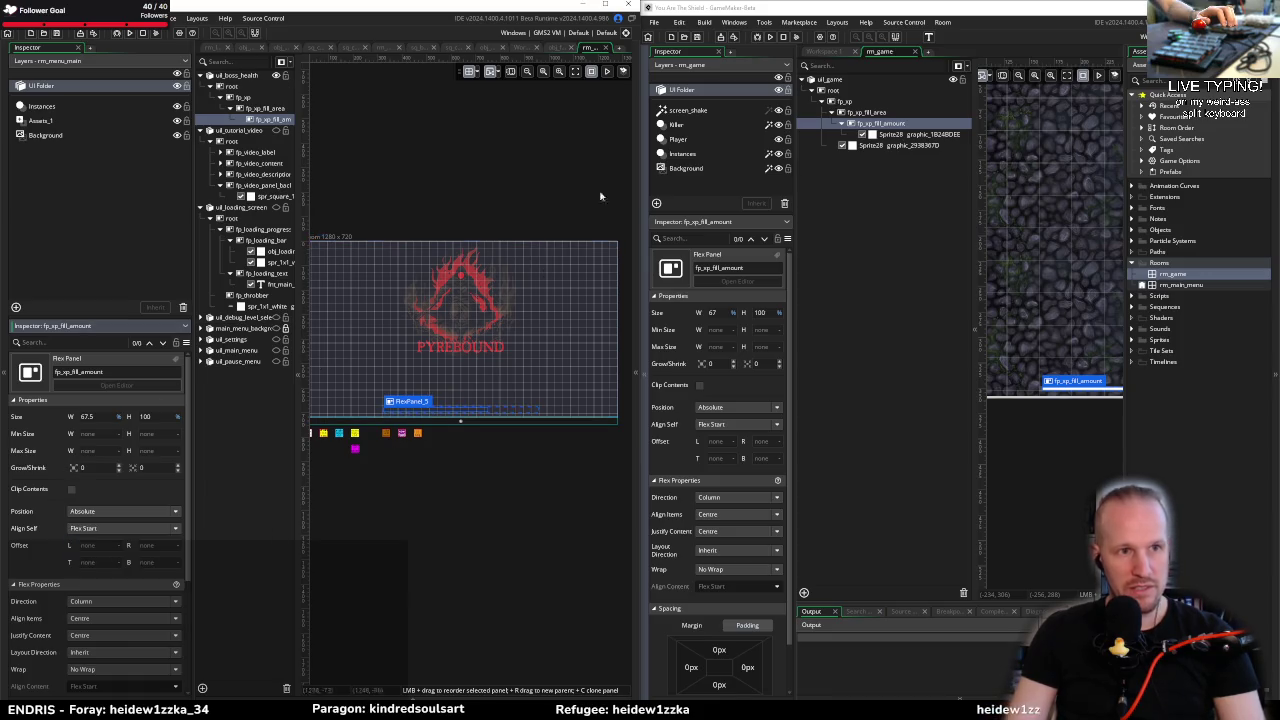
pyautogui.click(635, 265)
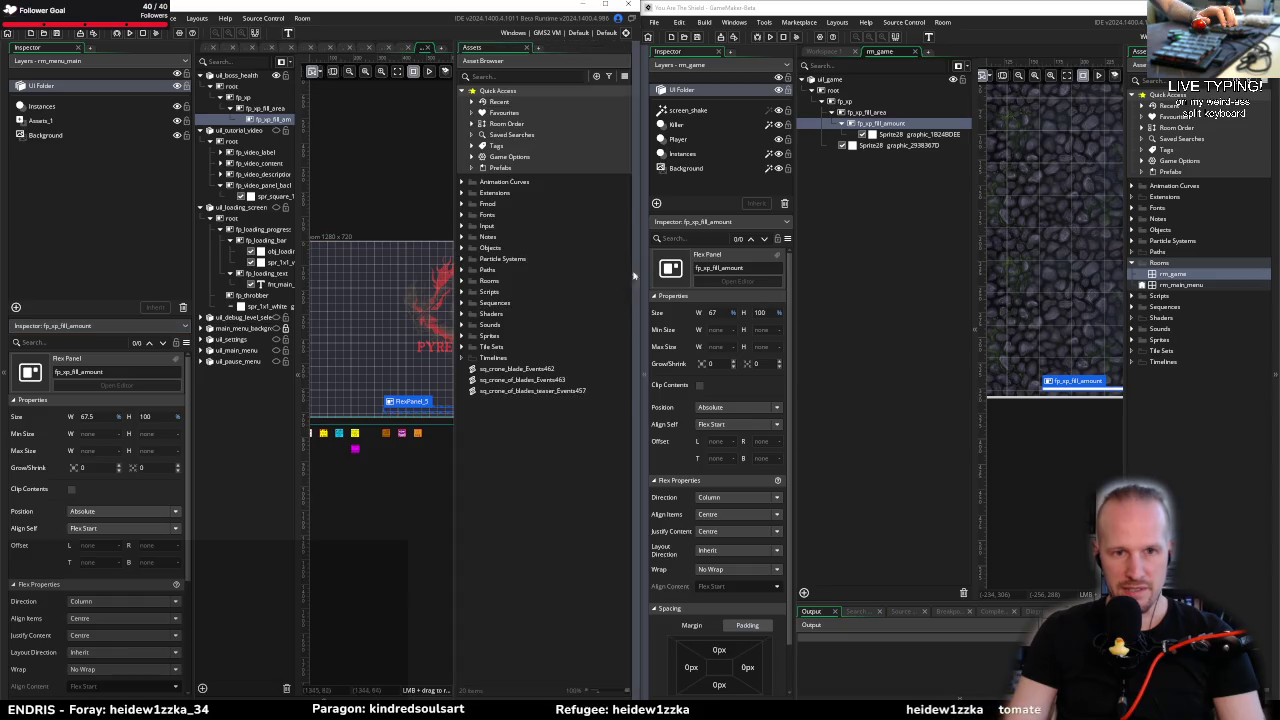
# Step: Drag spr_1x1_white from Sprites > UI into fp_xp_fill_amount
pyautogui.click(462, 335)
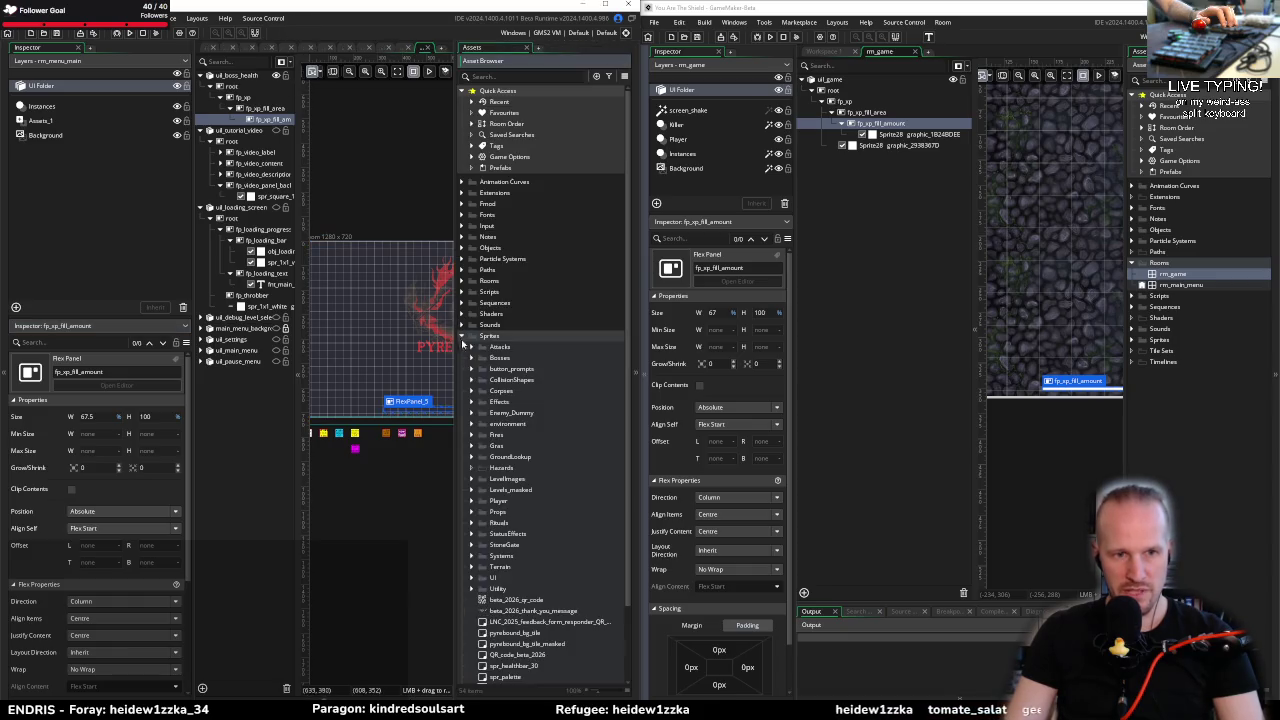
pyautogui.click(471, 577)
pyautogui.scroll(-2, 545, 575)
pyautogui.scroll(-3, 545, 575)
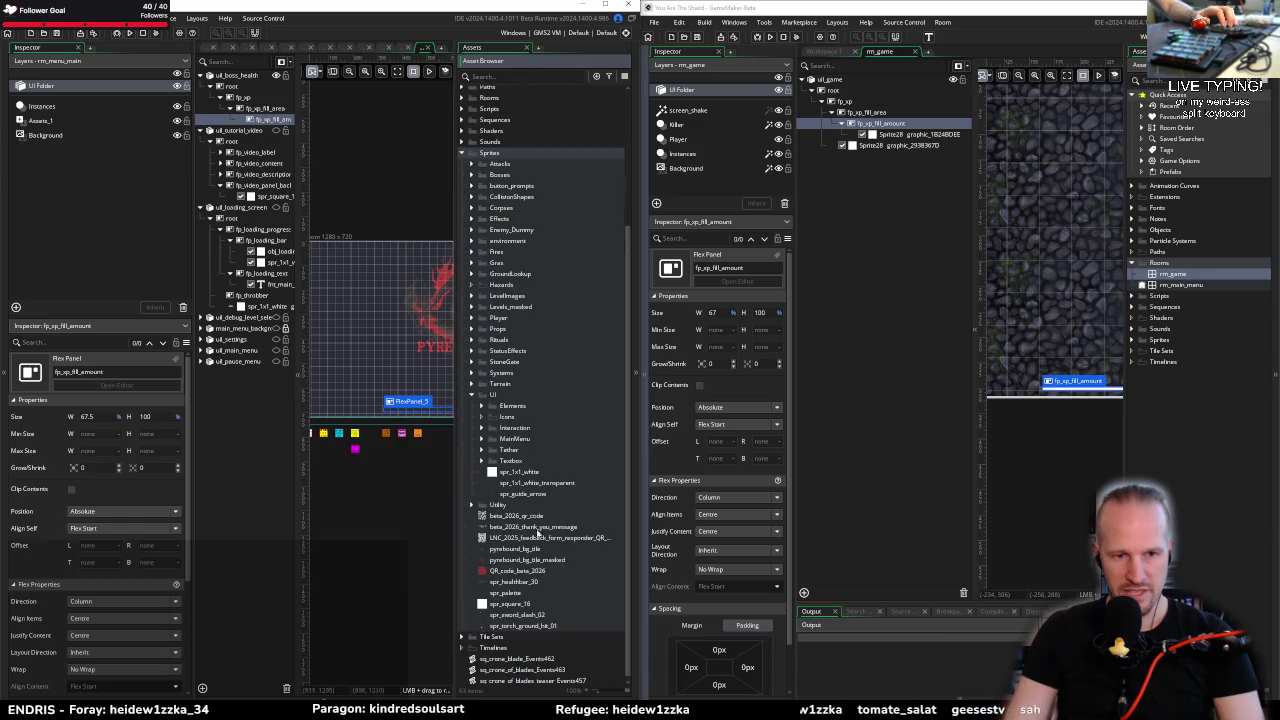
pyautogui.moveTo(530, 471)
pyautogui.mouseDown()
pyautogui.moveTo(541, 463)
pyautogui.moveTo(512, 466)
pyautogui.moveTo(260, 120)
pyautogui.moveTo(318, 150)
pyautogui.mouseUp()
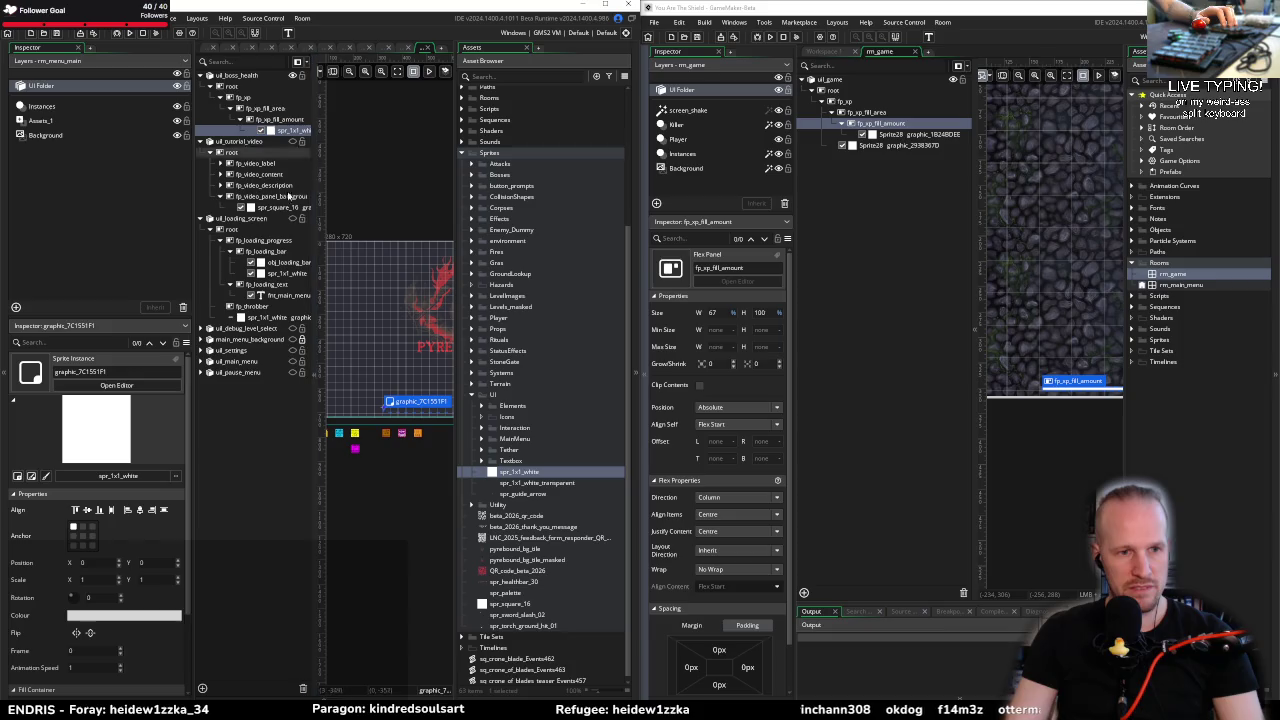
# Step: Set the white sprite's Fill Container Stretch to Both
pyautogui.scroll(-2, 90, 600)
pyautogui.click(80, 647)
pyautogui.click(77, 689)
pyautogui.moveTo(391, 433); pyautogui.dragTo(325, 443)
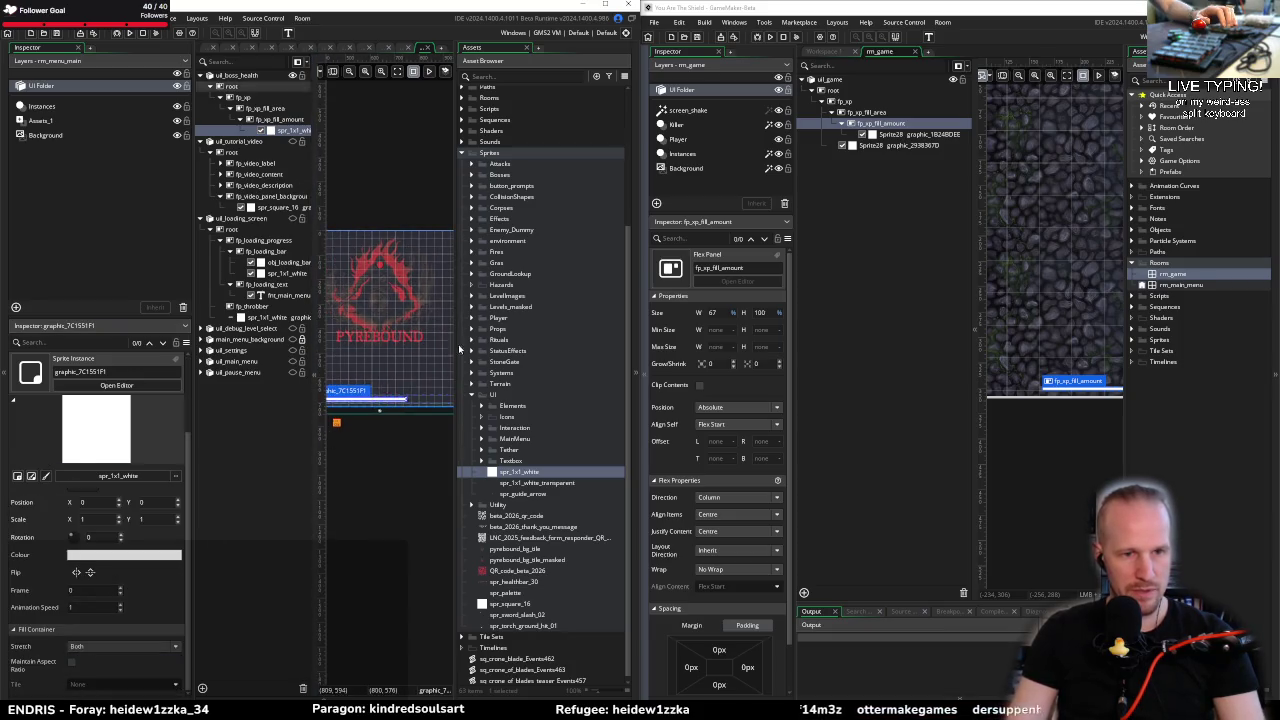
pyautogui.click(631, 142)
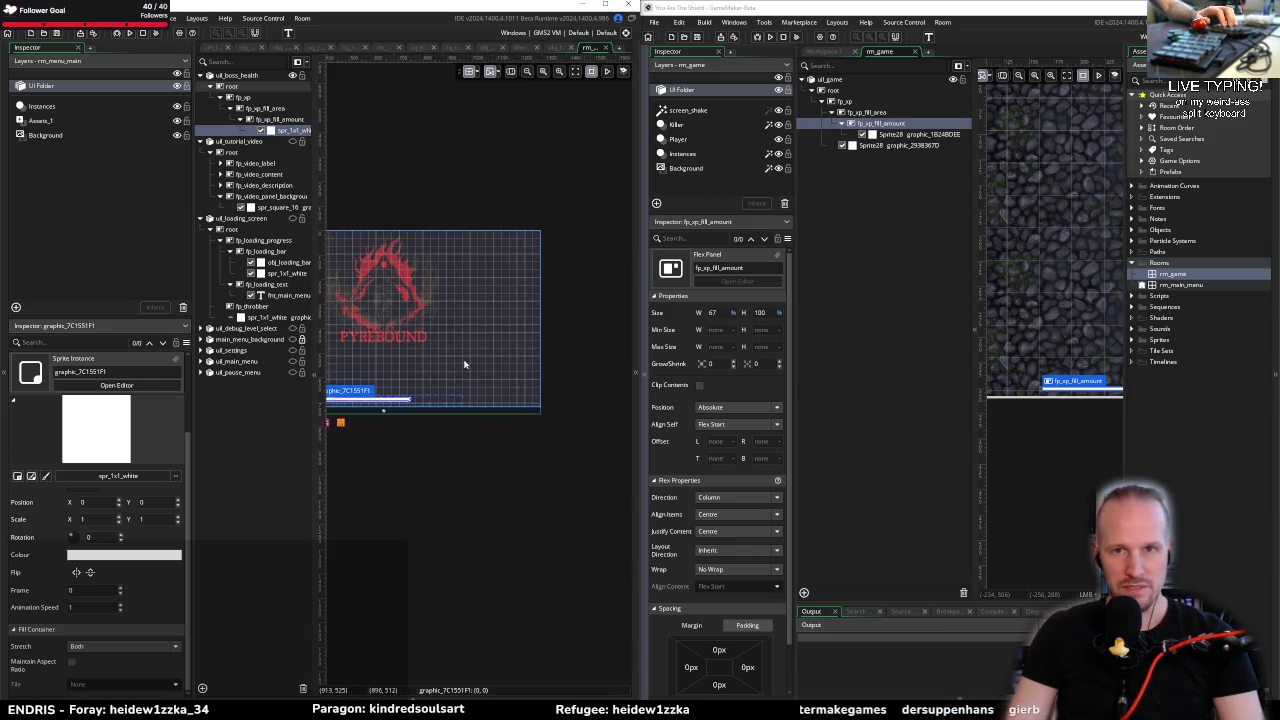
# Step: Check fp_xp_fill_amount, Sprite28 and fp_xp_fill_area settings in the layer tree
pyautogui.scroll(5, 445, 420)
pyautogui.scroll(-3, 455, 508)
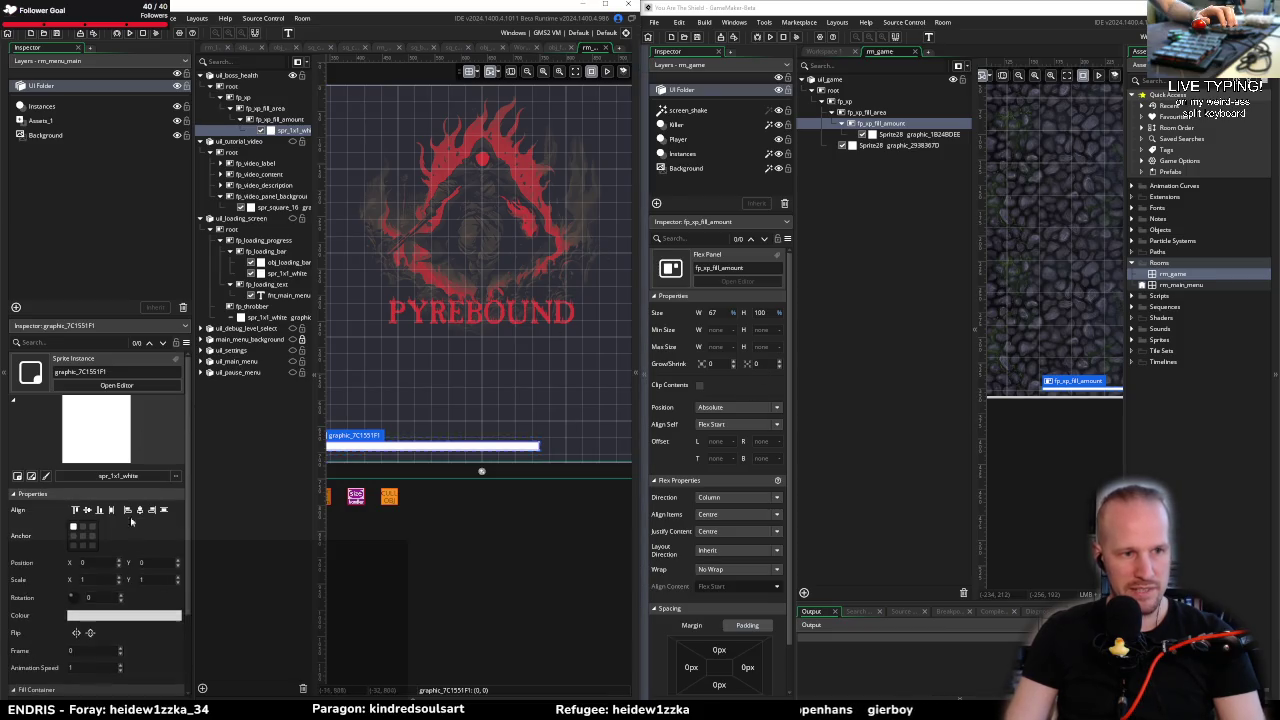
pyautogui.click(287, 120)
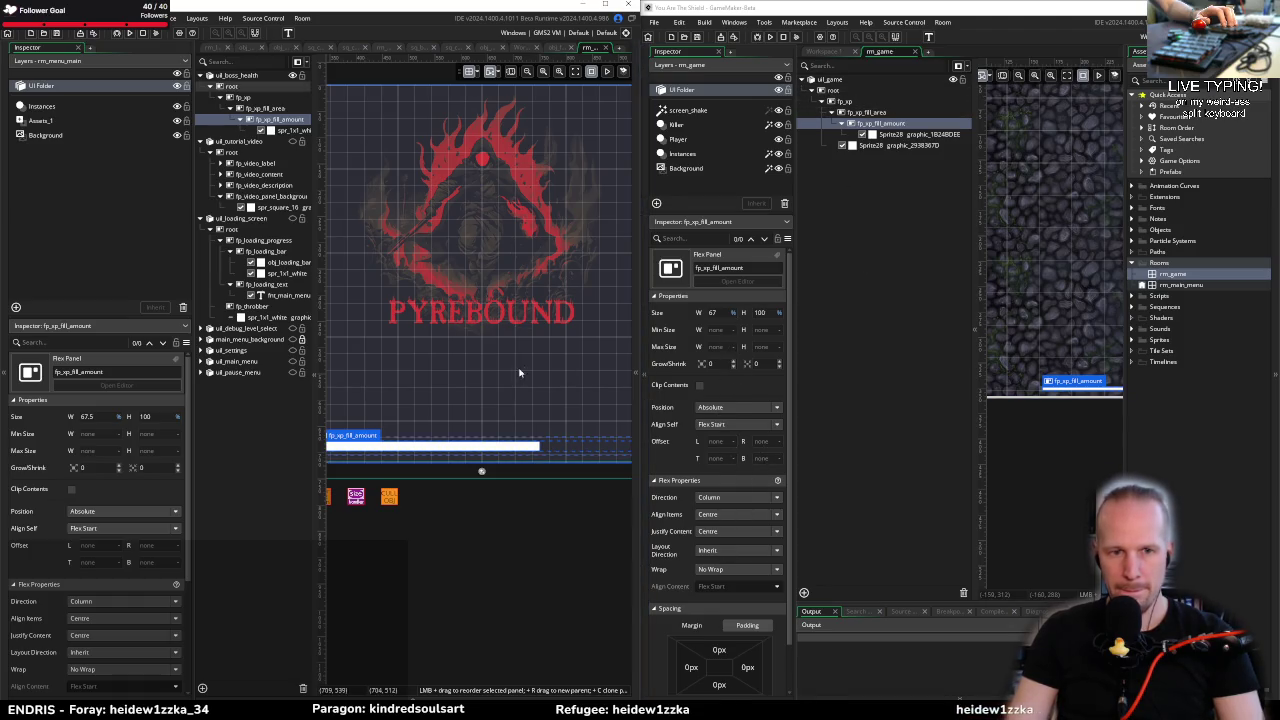
pyautogui.click(1010, 200)
pyautogui.click(900, 134)
pyautogui.click(880, 123)
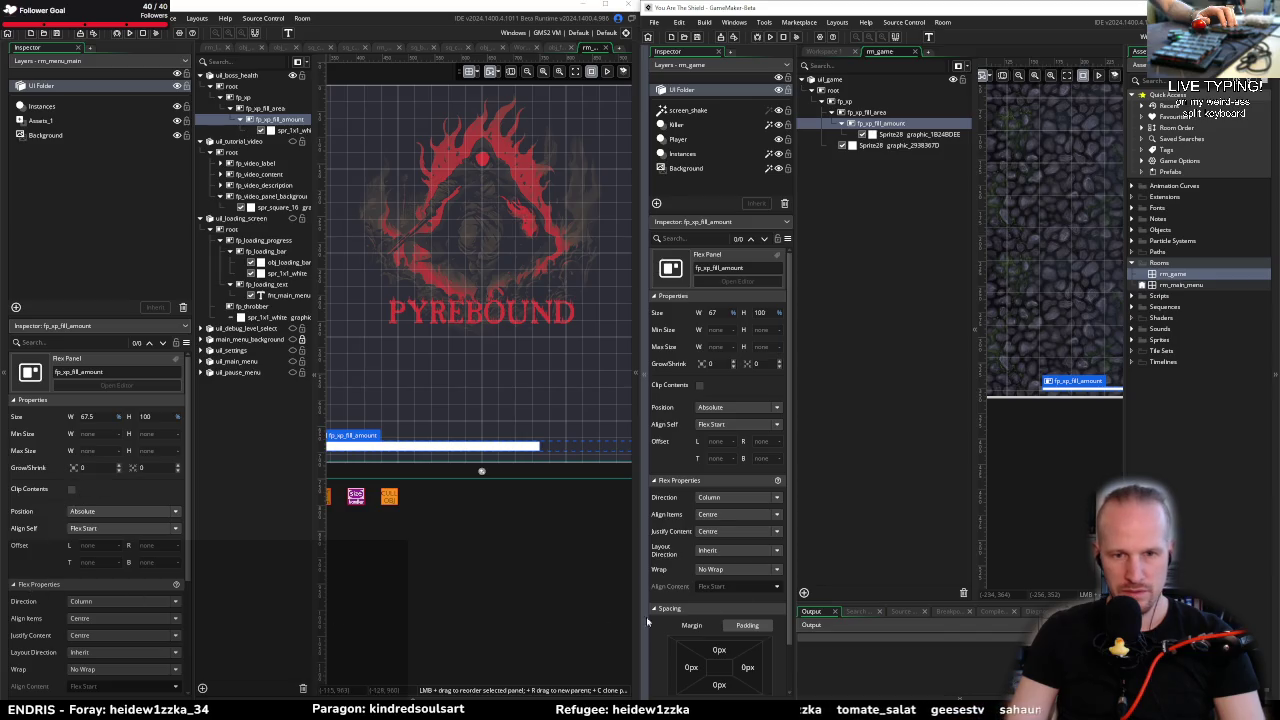
pyautogui.scroll(-3, 97, 634)
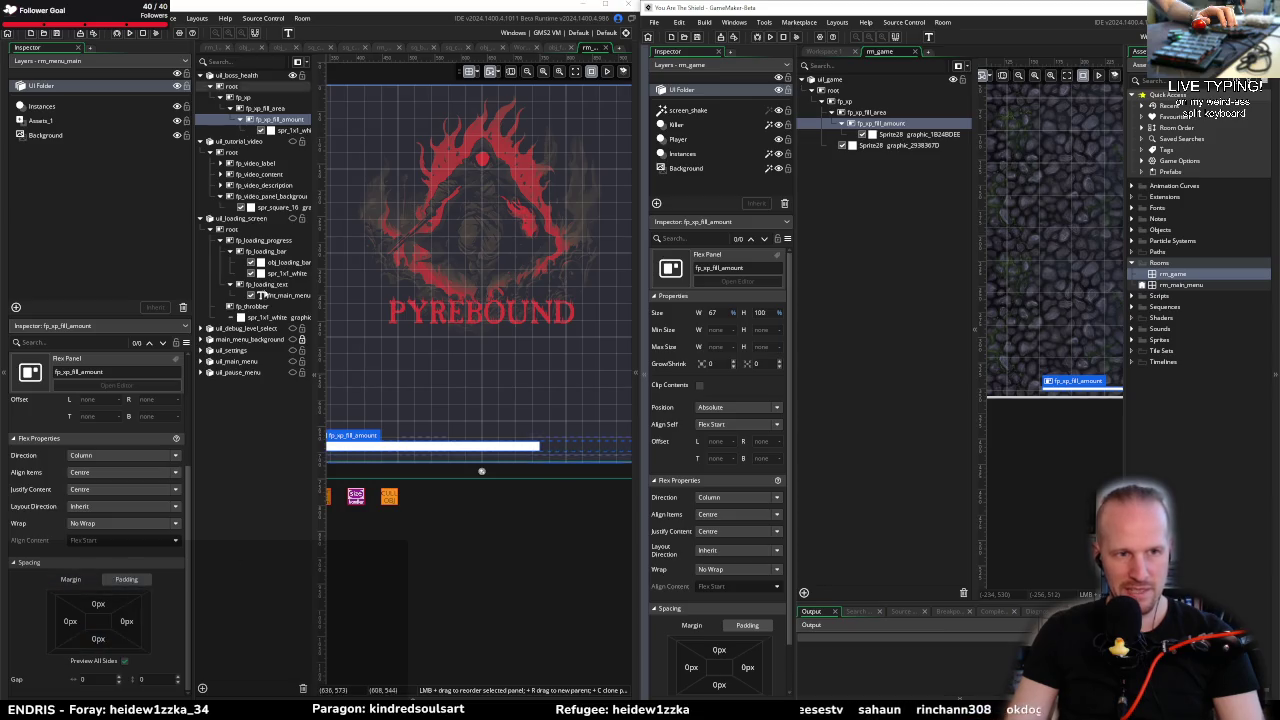
pyautogui.click(872, 112)
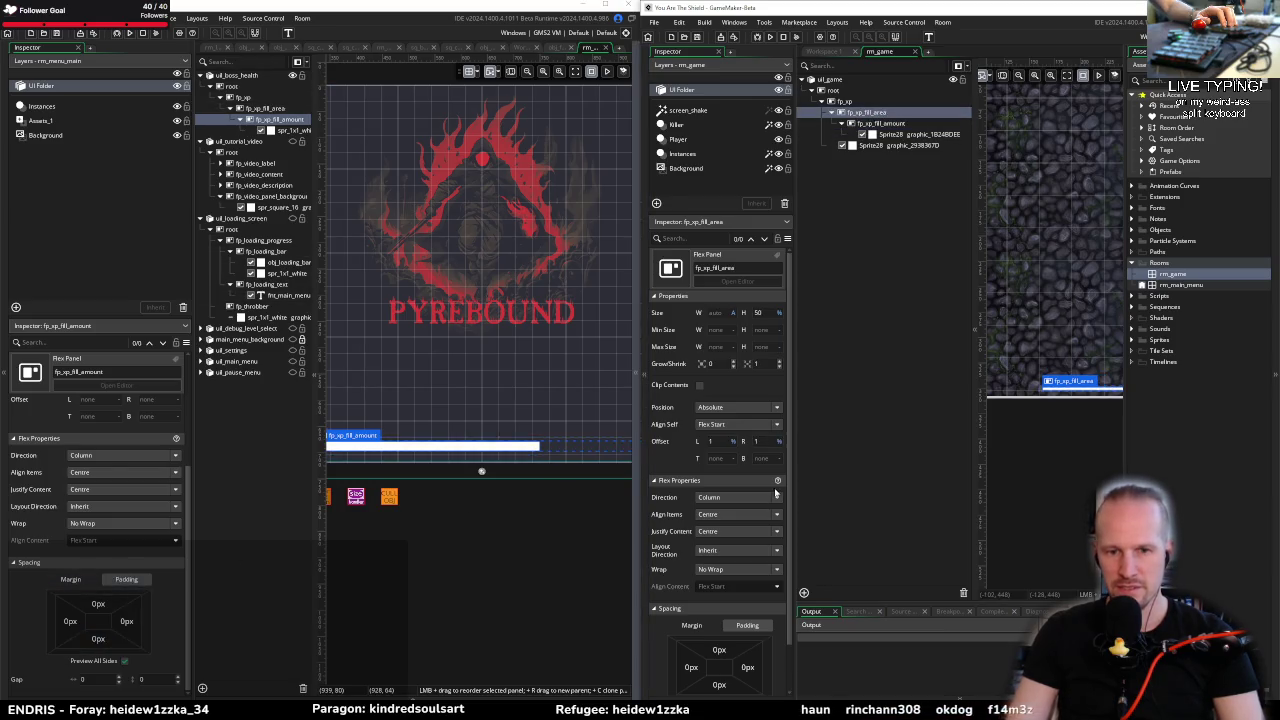
# Step: Inspect the fp_xp, fp_xp_fill_amount and Sprite28 entries in the other project's room
pyautogui.scroll(-1, 740, 560)
pyautogui.click(742, 578)
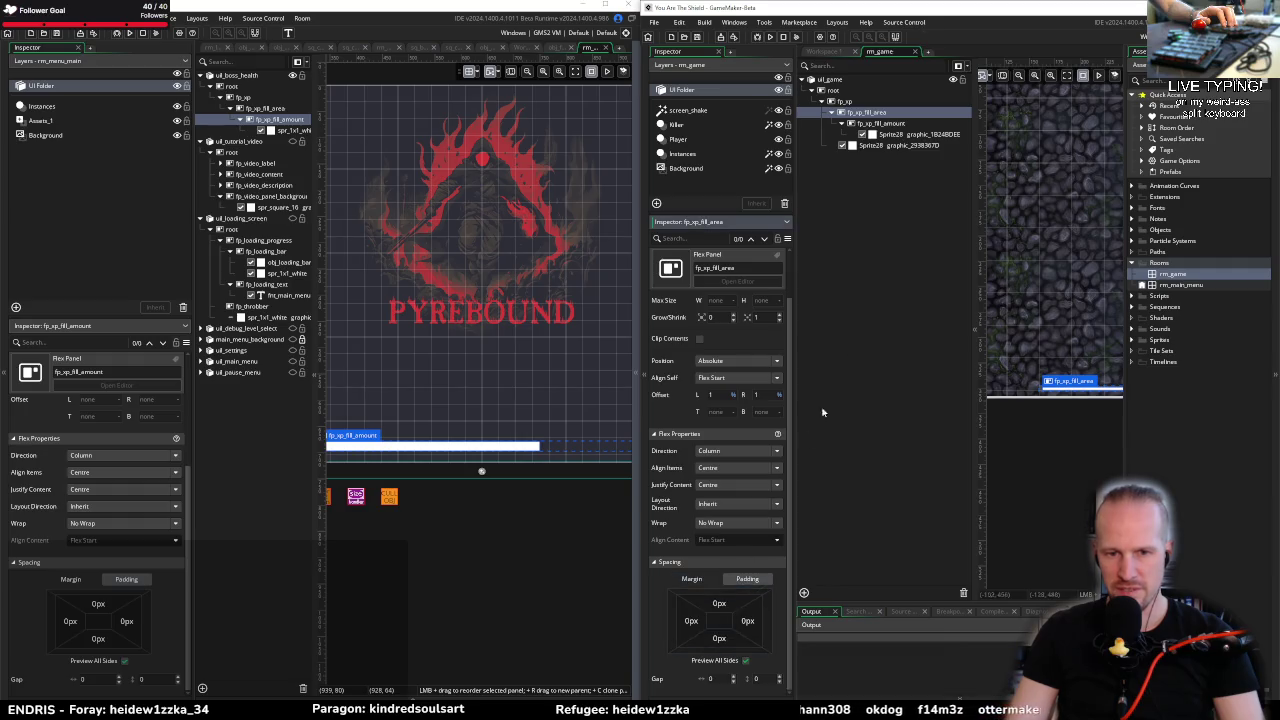
pyautogui.click(860, 101)
pyautogui.click(877, 123)
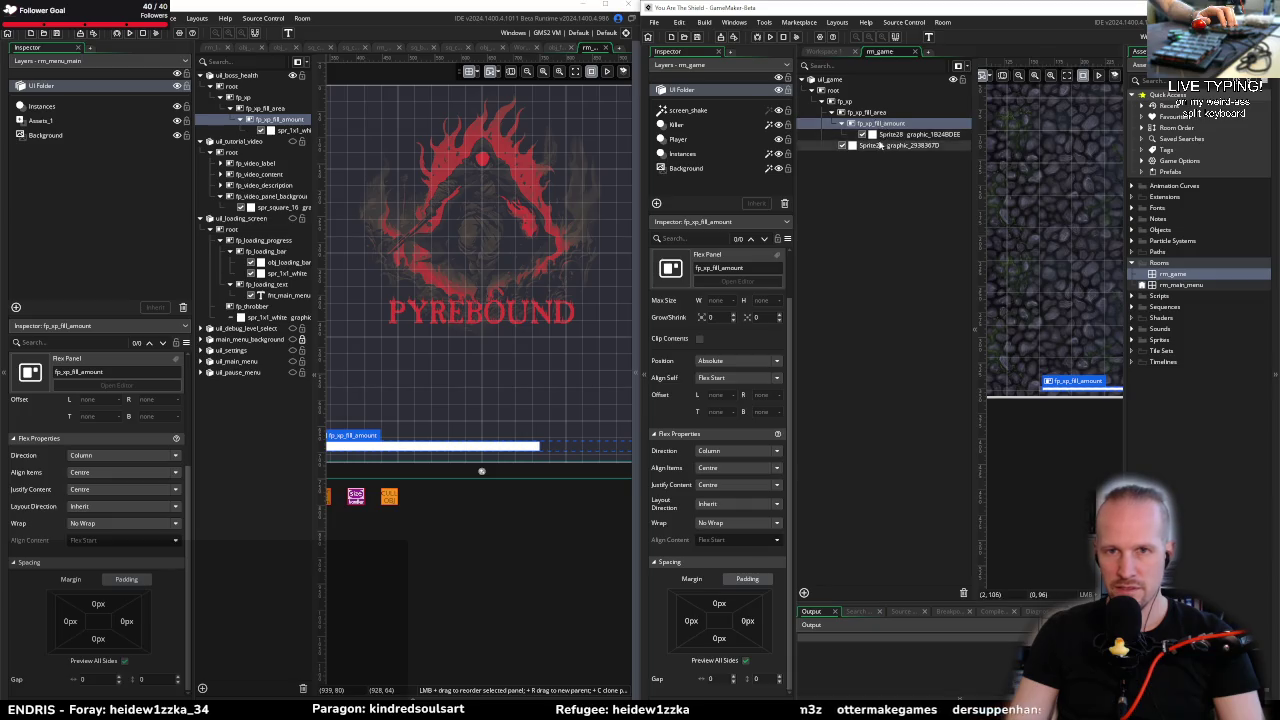
pyautogui.click(871, 146)
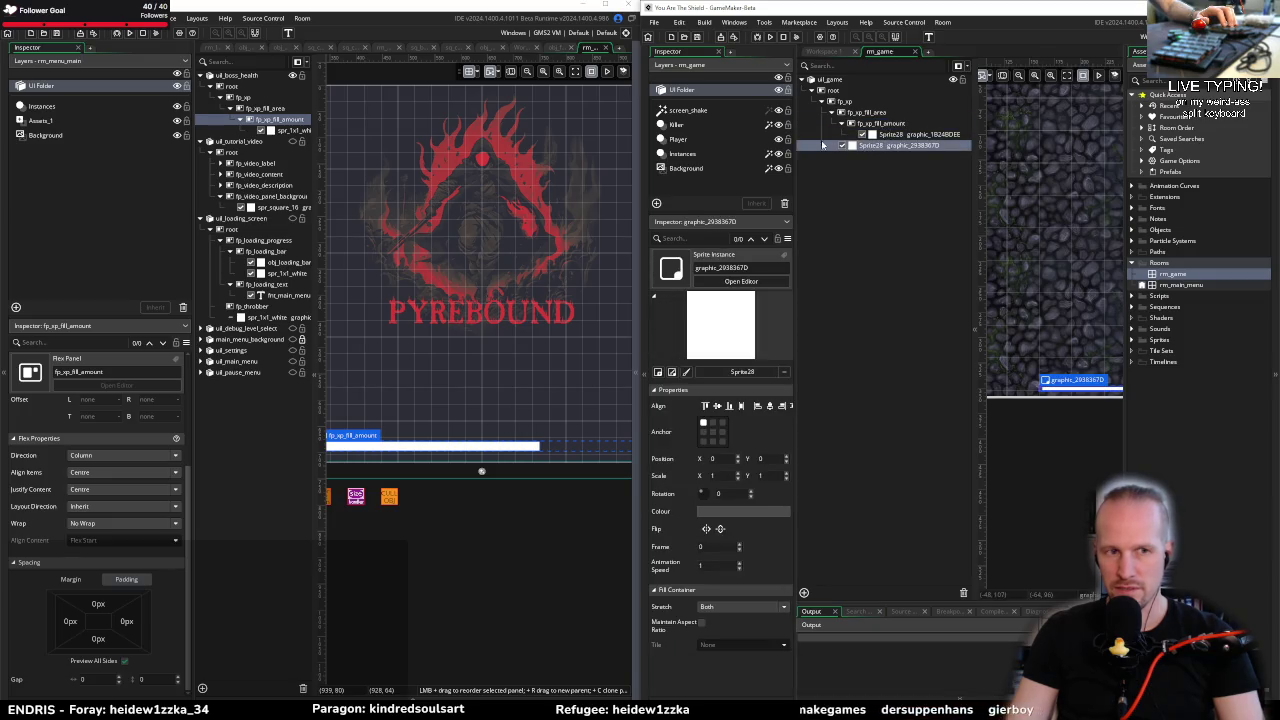
pyautogui.click(842, 123)
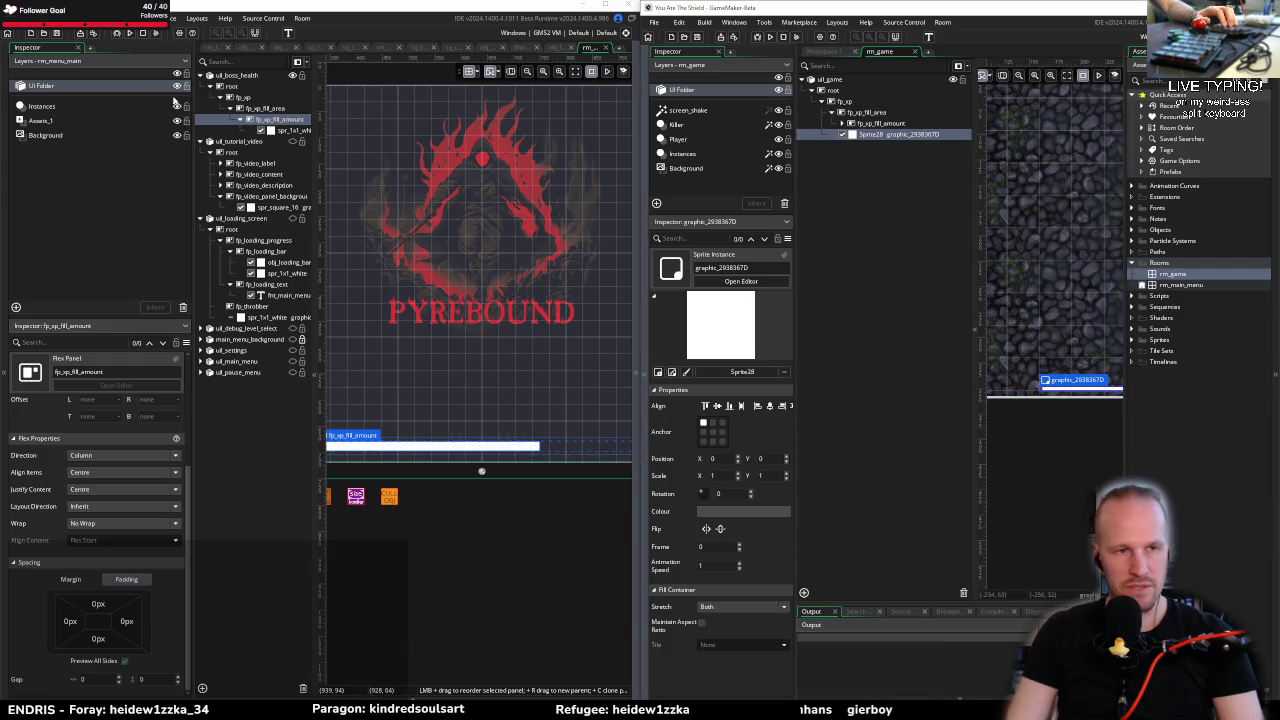
# Step: Drop a spr_1x1_white under fp_xp_fill_area, then delete the misplaced copy
pyautogui.click(635, 313)
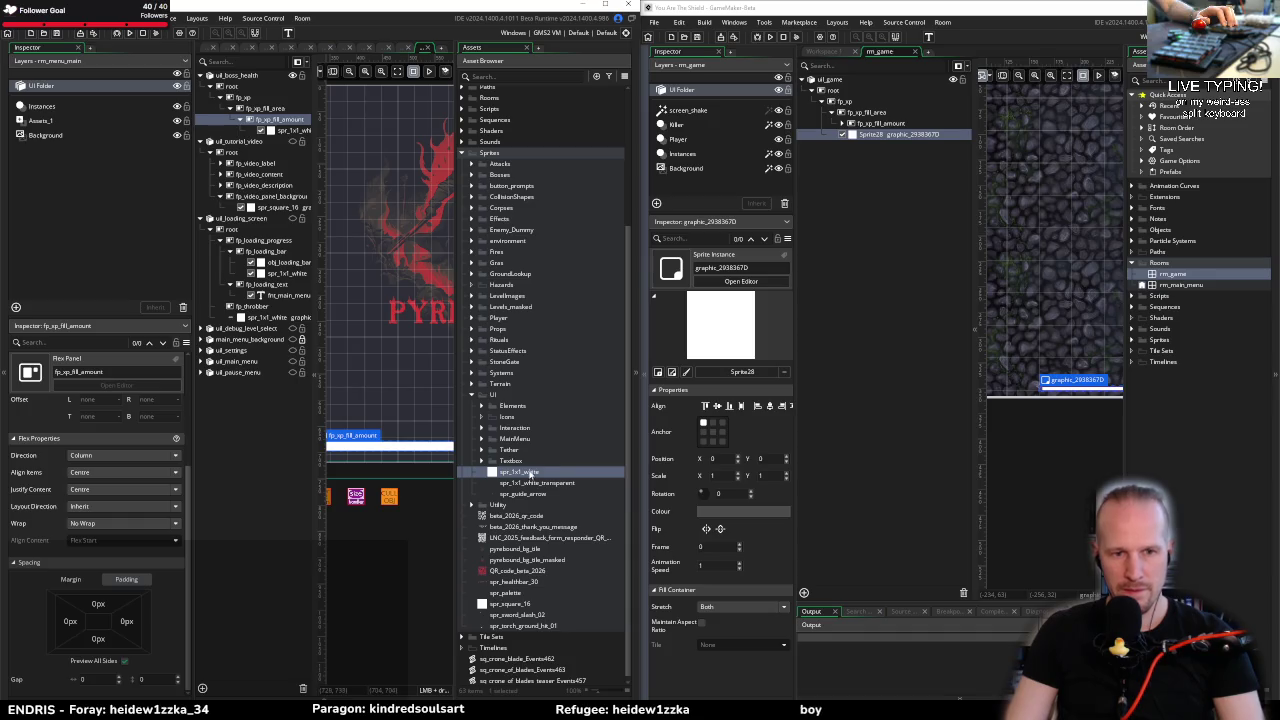
pyautogui.moveTo(313, 143); pyautogui.dragTo(270, 112)
pyautogui.press('Delete')
# Step: Tint the white sprite inside fp_xp_fill_amount a darker colour
pyautogui.click(272, 119)
pyautogui.click(283, 130)
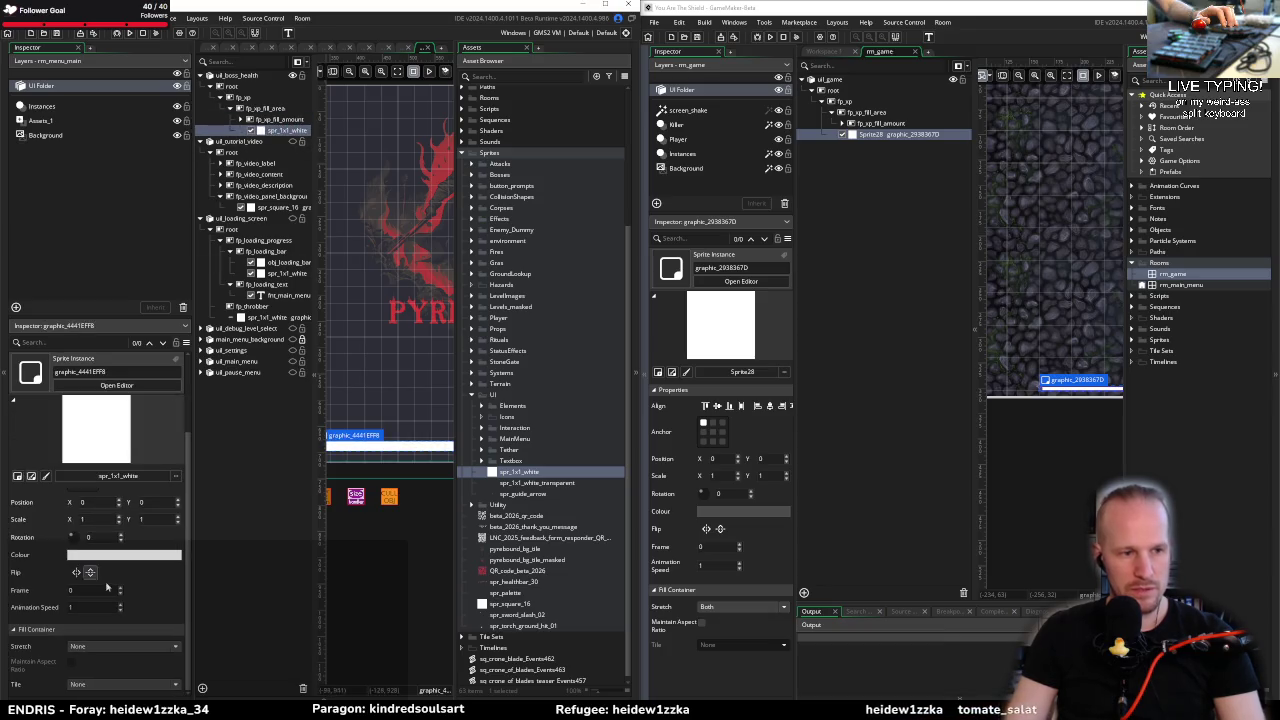
pyautogui.click(100, 554)
pyautogui.click(121, 192)
pyautogui.click(105, 192)
pyautogui.click(271, 221)
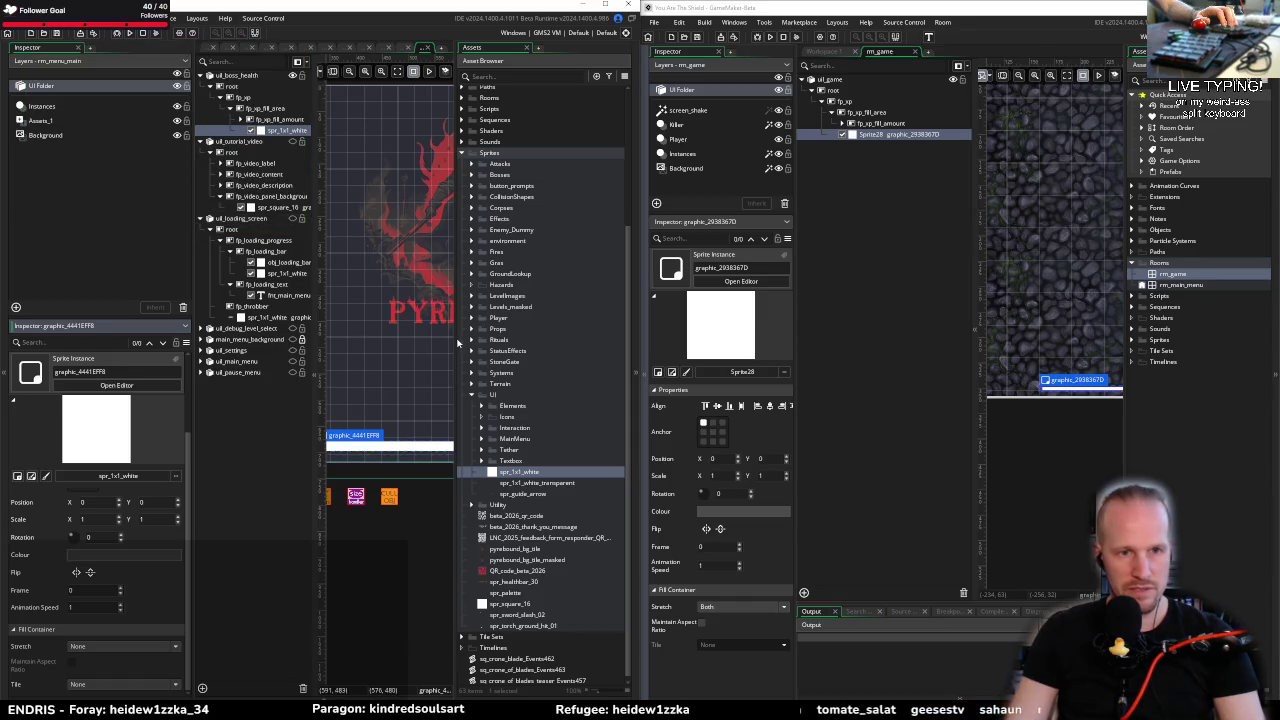
# Step: Stretch the white sprite to Both with its aspect ratio kept, then review fp_xp_fill_amount's sizing
pyautogui.click(630, 375)
pyautogui.moveTo(500, 385); pyautogui.dragTo(645, 318)
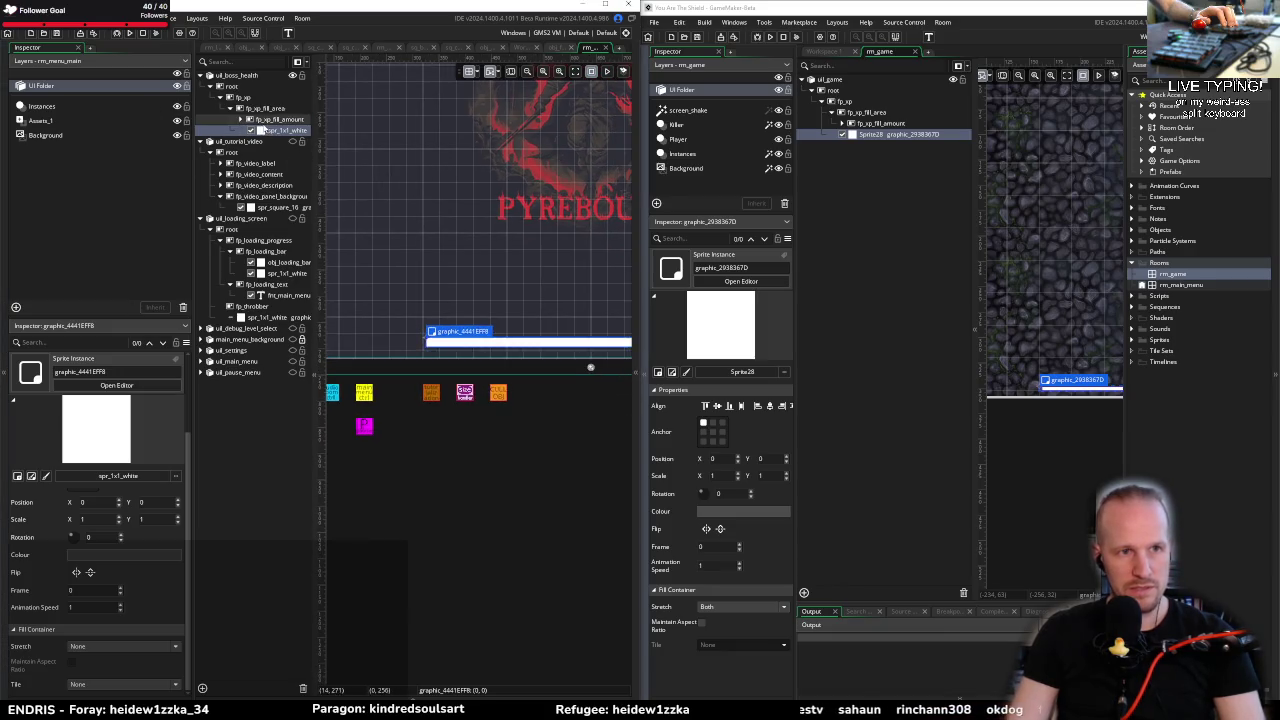
pyautogui.click(238, 130)
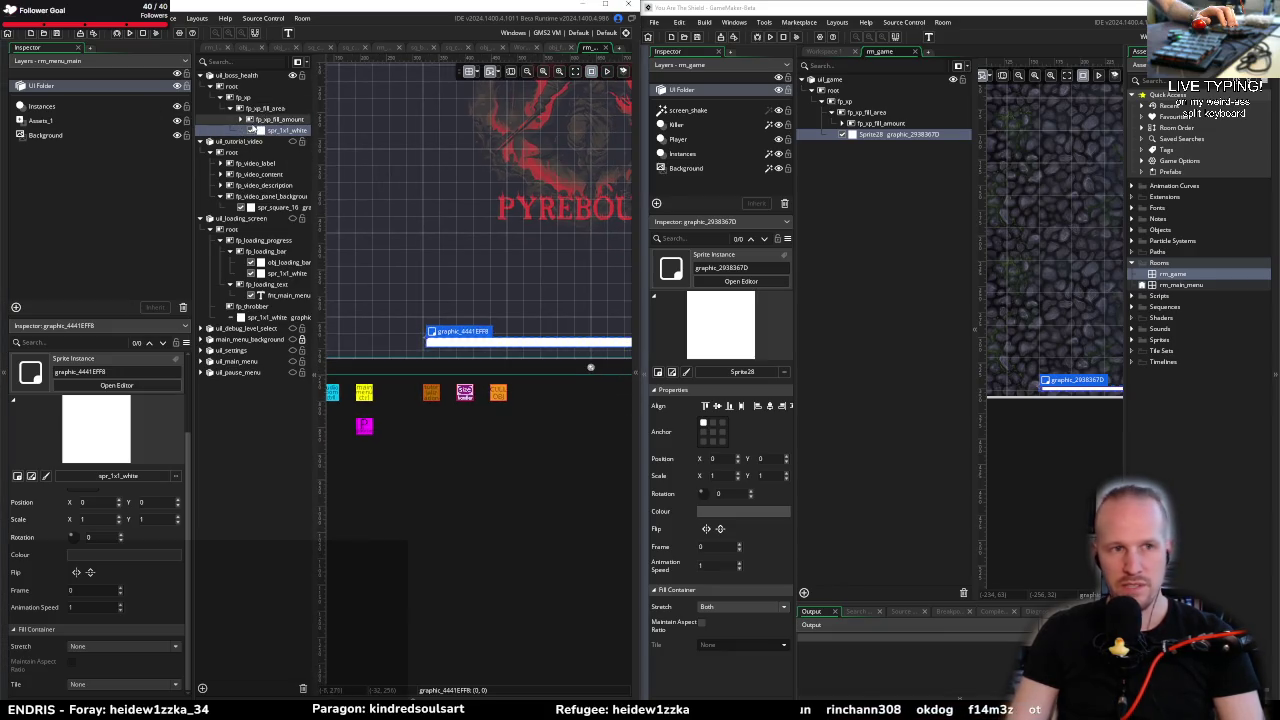
pyautogui.click(241, 119)
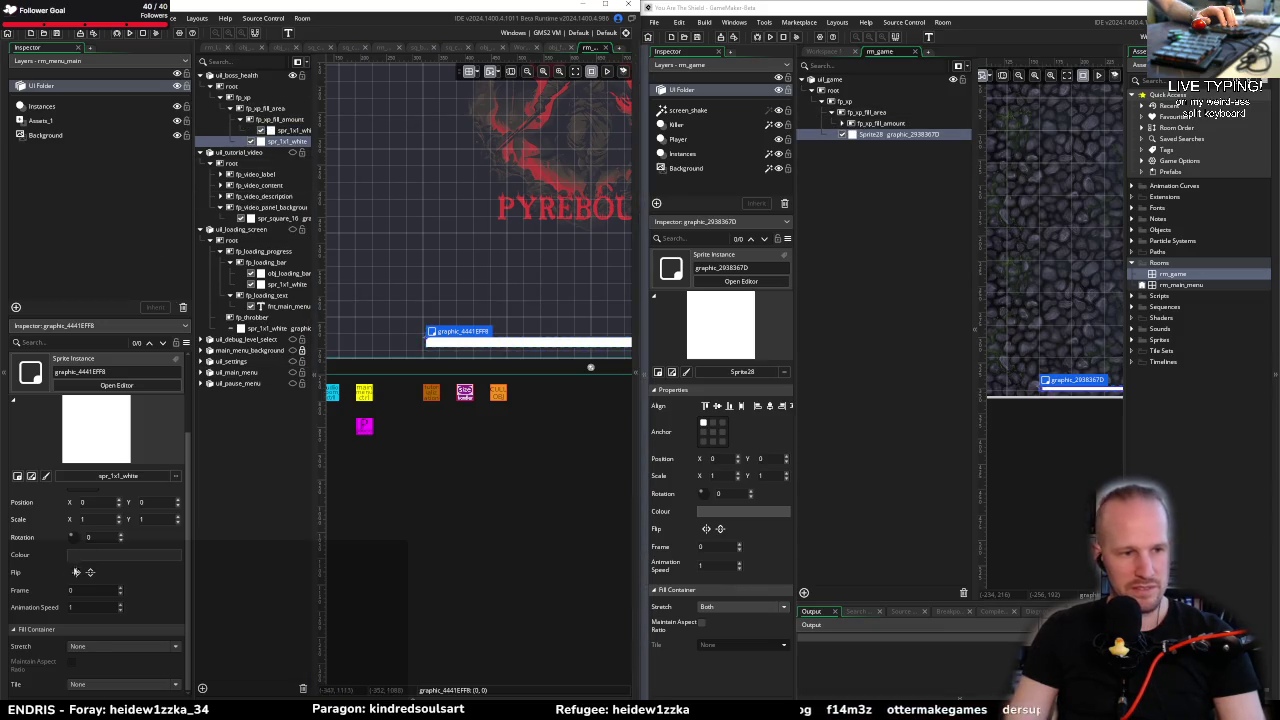
pyautogui.click(89, 647)
pyautogui.click(80, 692)
pyautogui.click(72, 662)
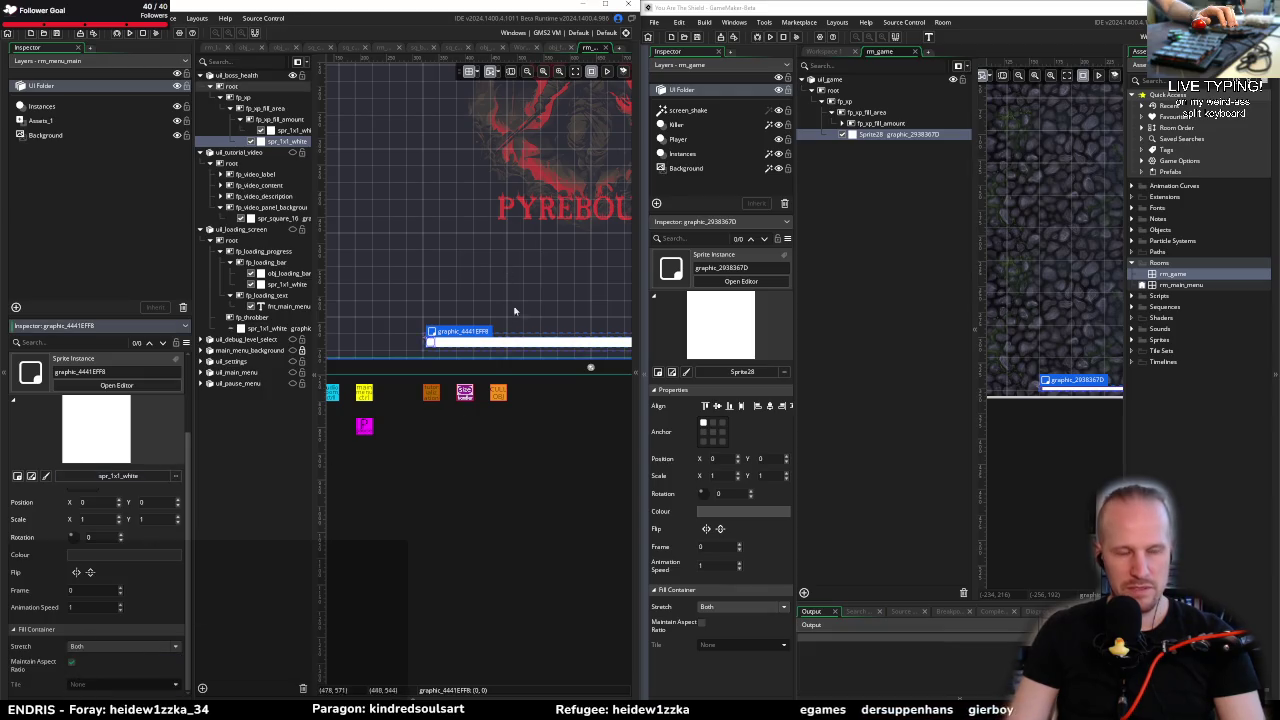
pyautogui.click(265, 143)
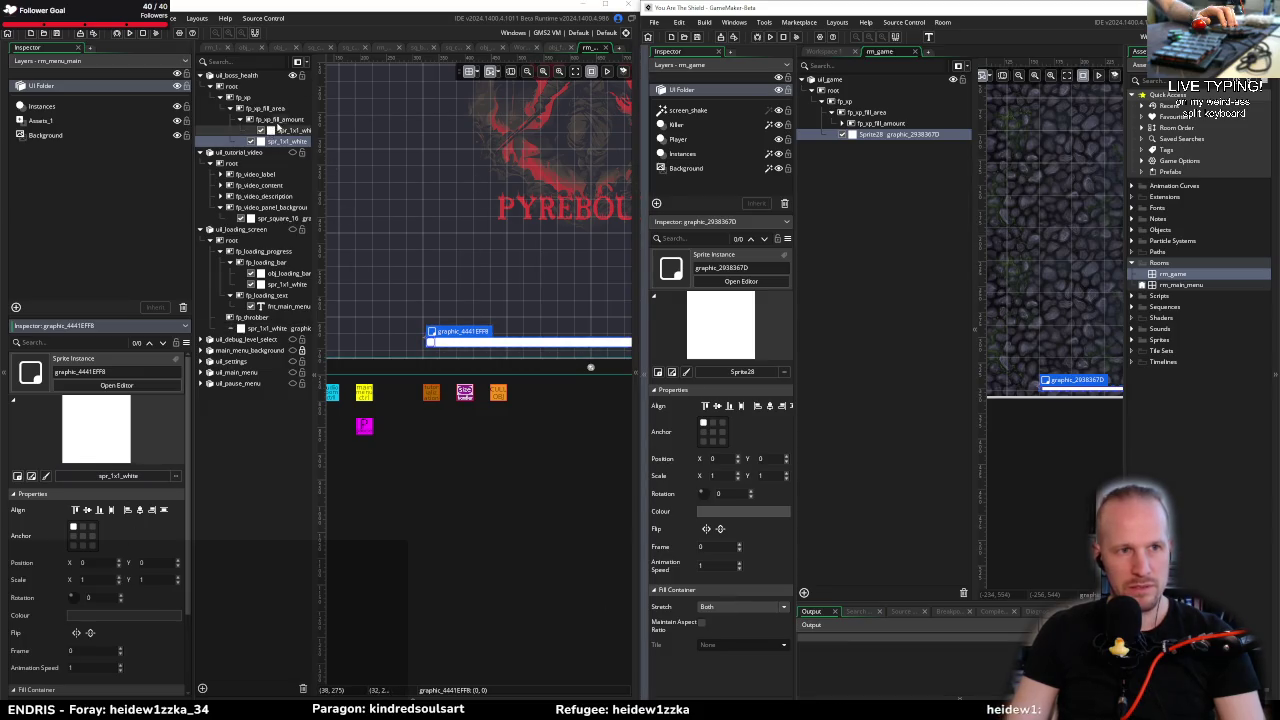
pyautogui.click(280, 119)
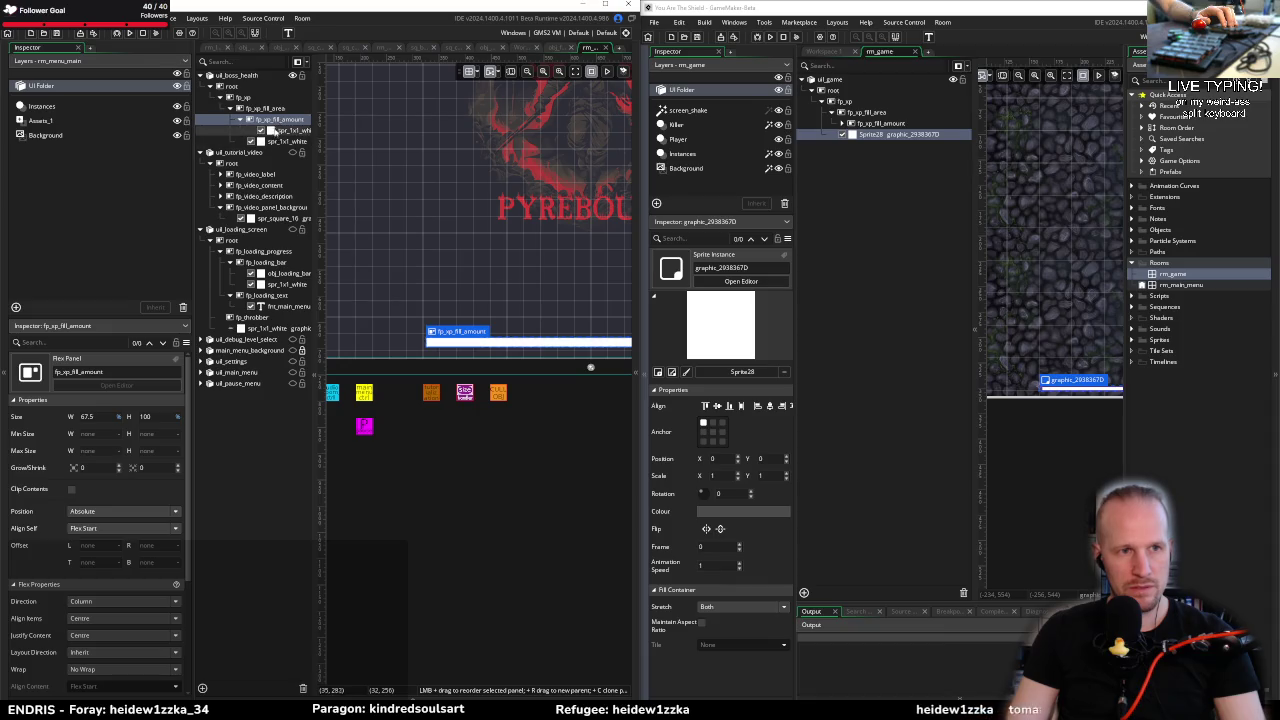
# Step: Select fp_xp_fill_area in both projects and compare their 50% height and 1 left/right offsets
pyautogui.click(287, 141)
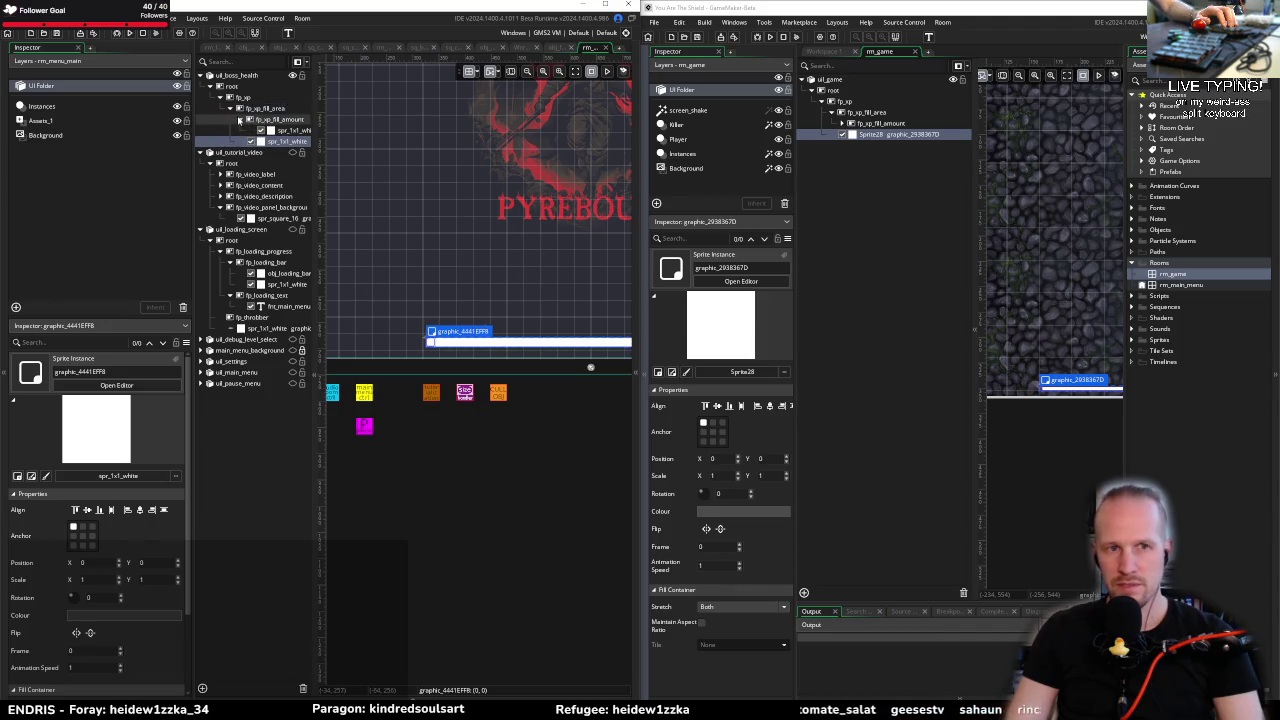
pyautogui.click(265, 108)
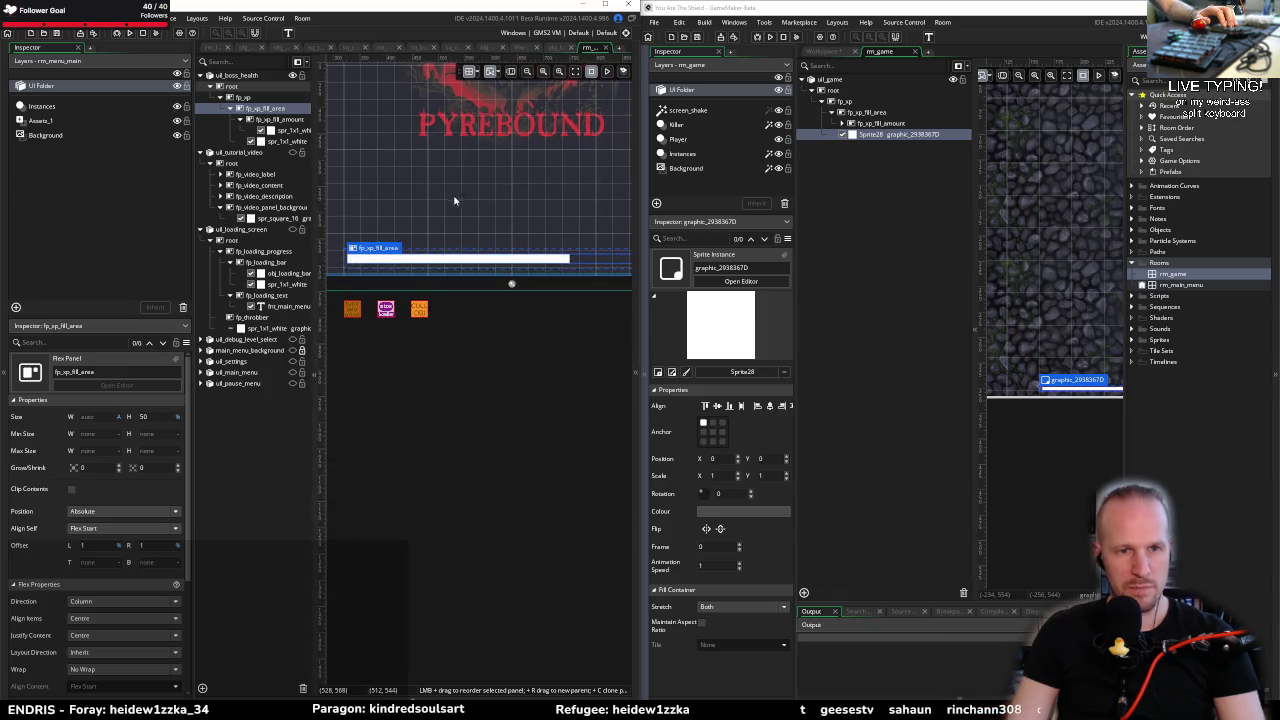
pyautogui.click(866, 112)
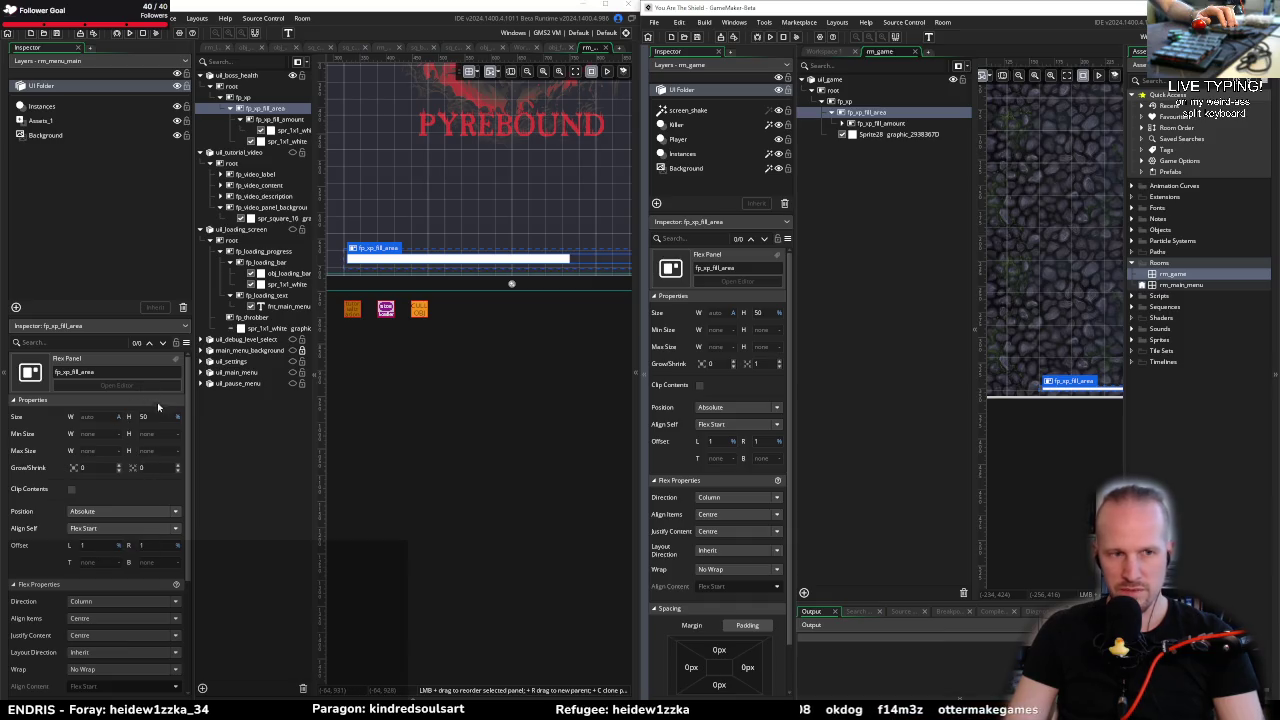
pyautogui.scroll(-2, 110, 535)
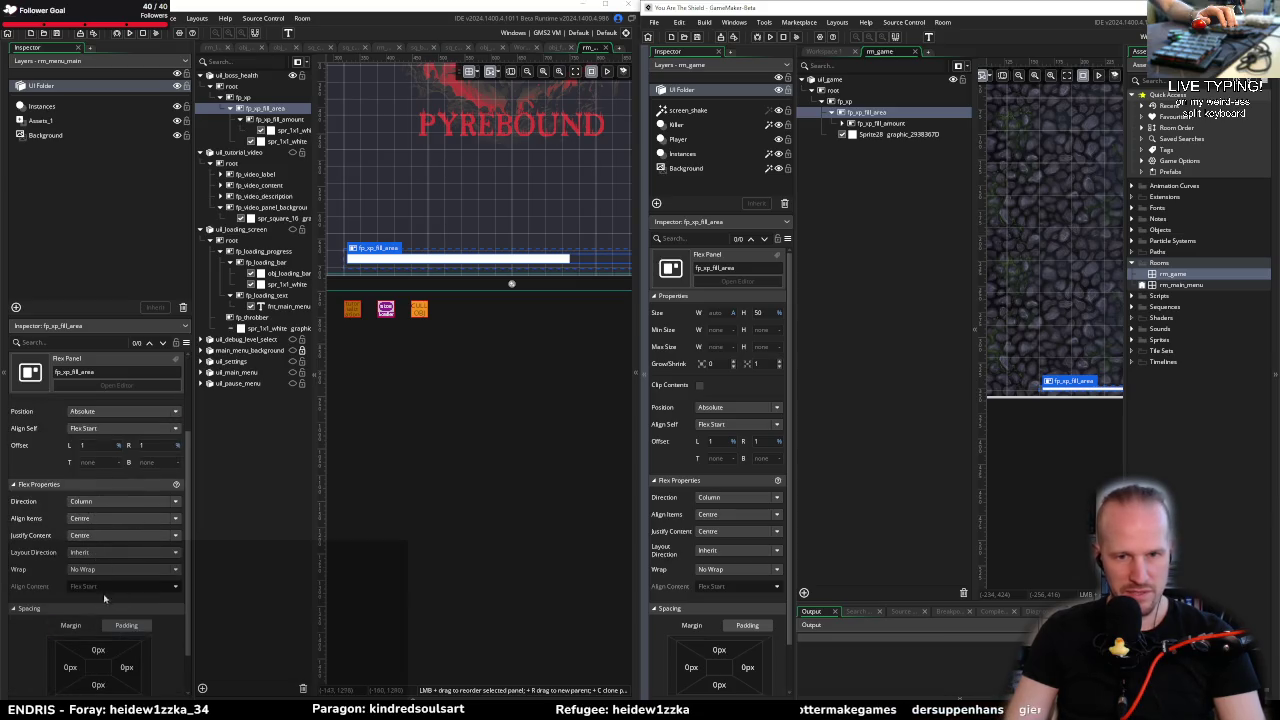
pyautogui.scroll(-1, 133, 630)
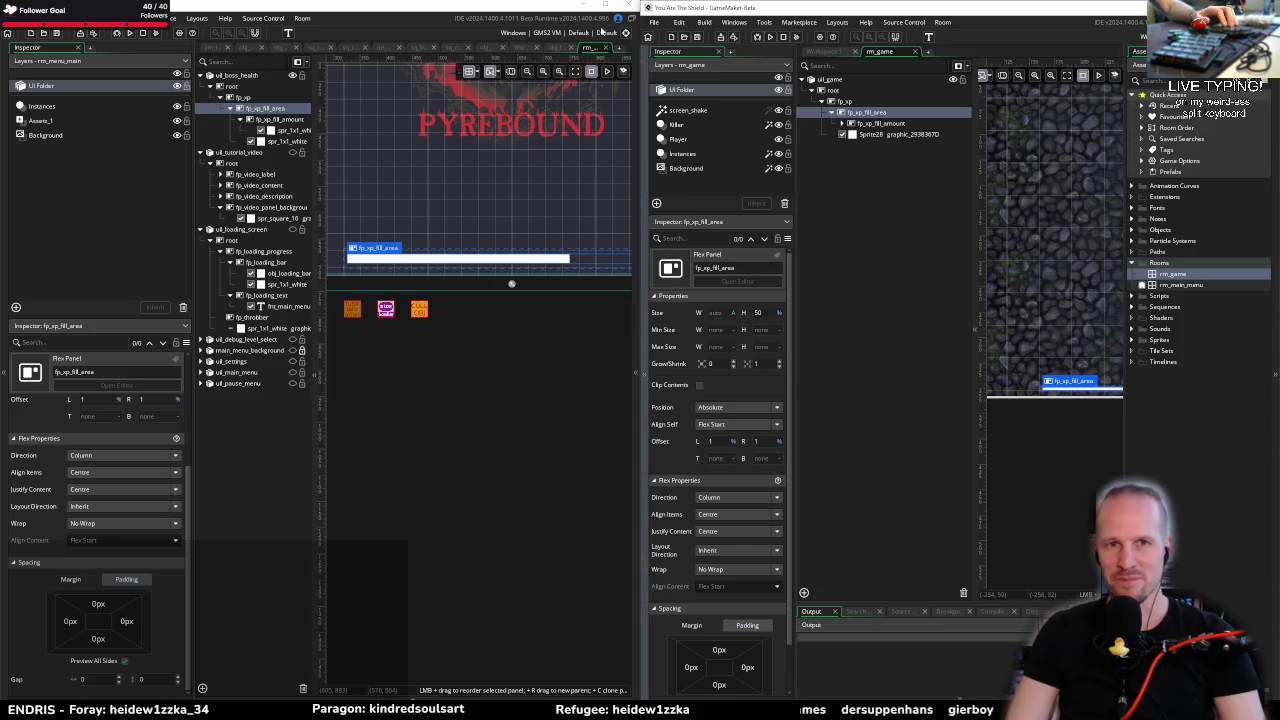
pyautogui.hotkey('alt', 'Tab')
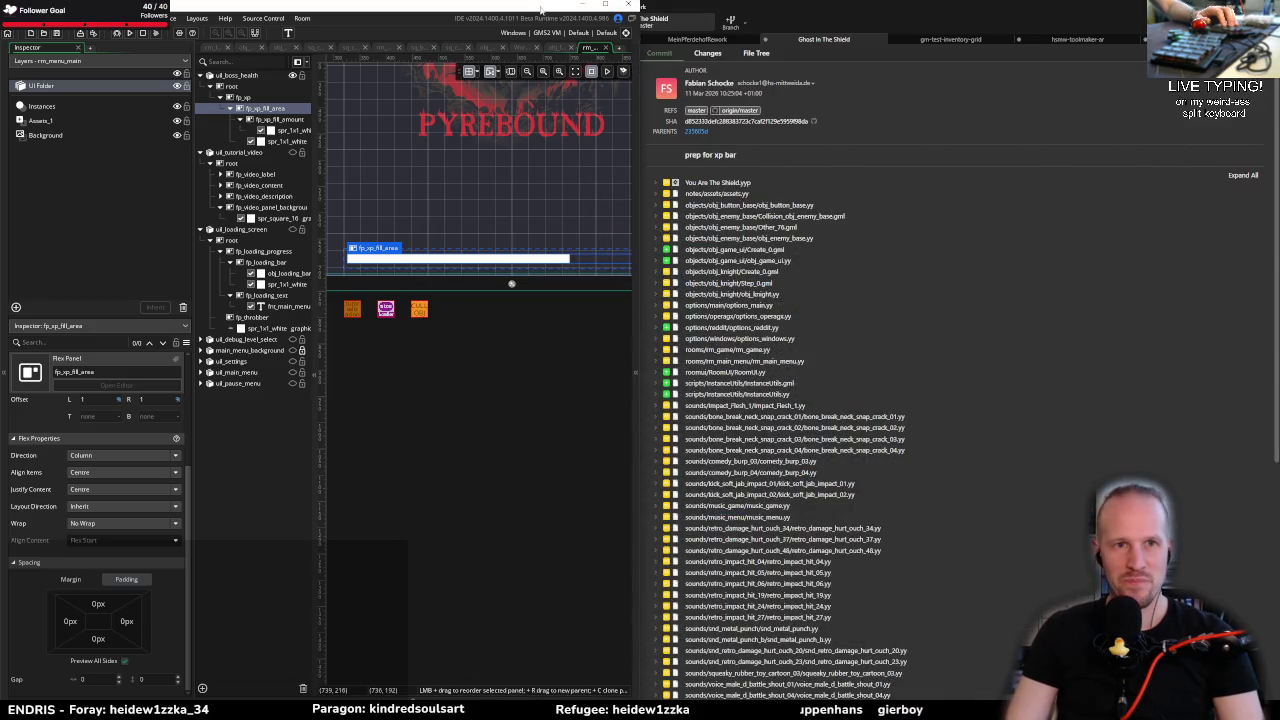
# Step: Return from the Git client to GameMaker's rm_menu_main room editor
pyautogui.hotkey('alt', 'Tab')
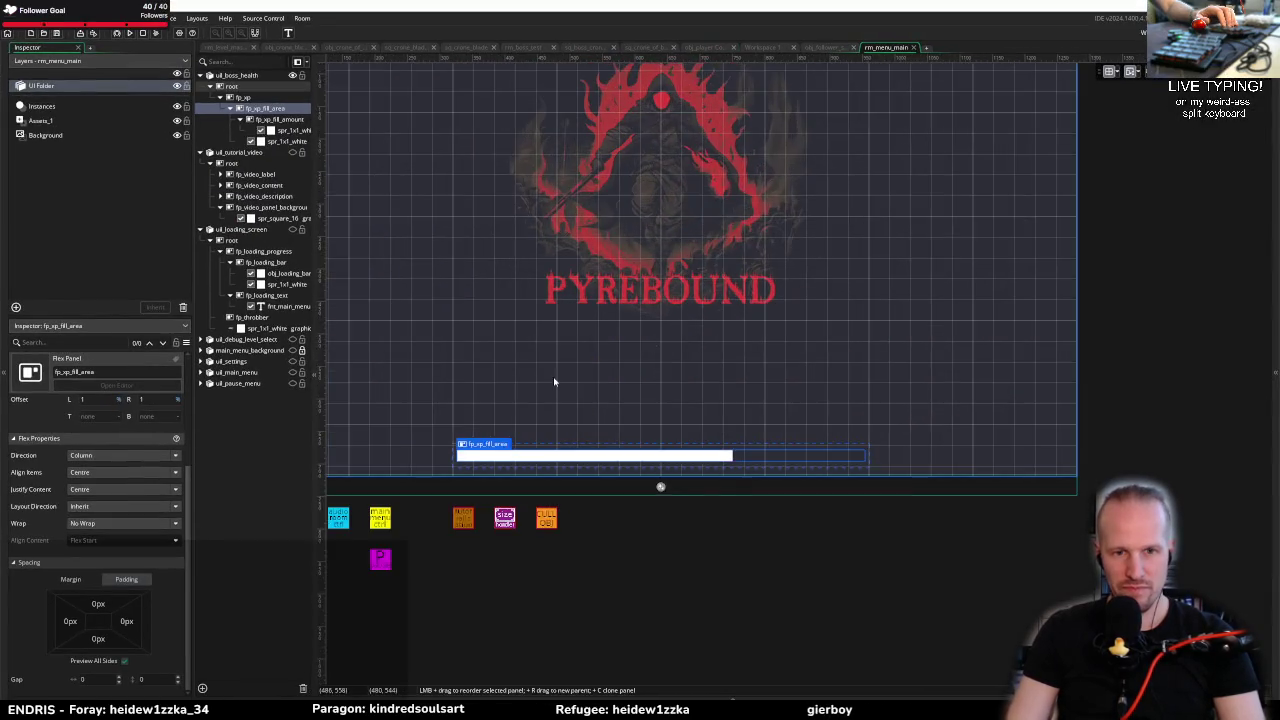
pyautogui.click(262, 98)
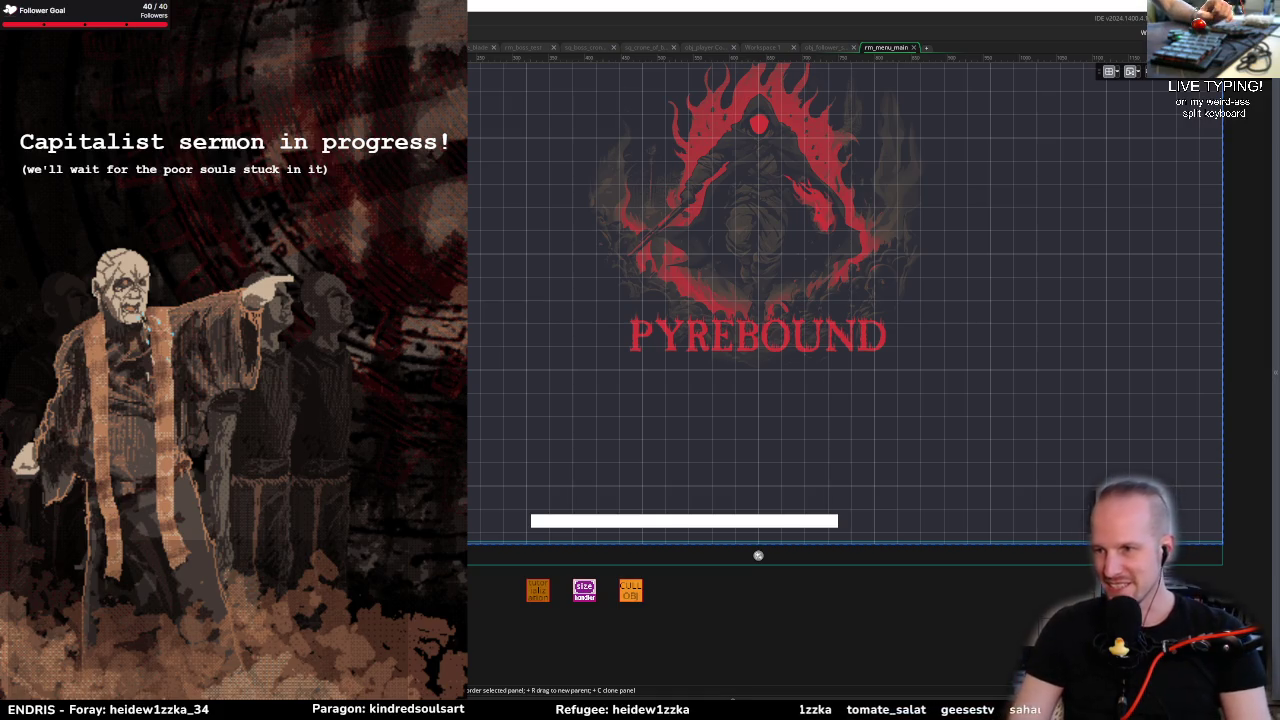
# Step: Open the asset browser and switch between the You Are The Shield and Pyrebound windows
pyautogui.press('F12')
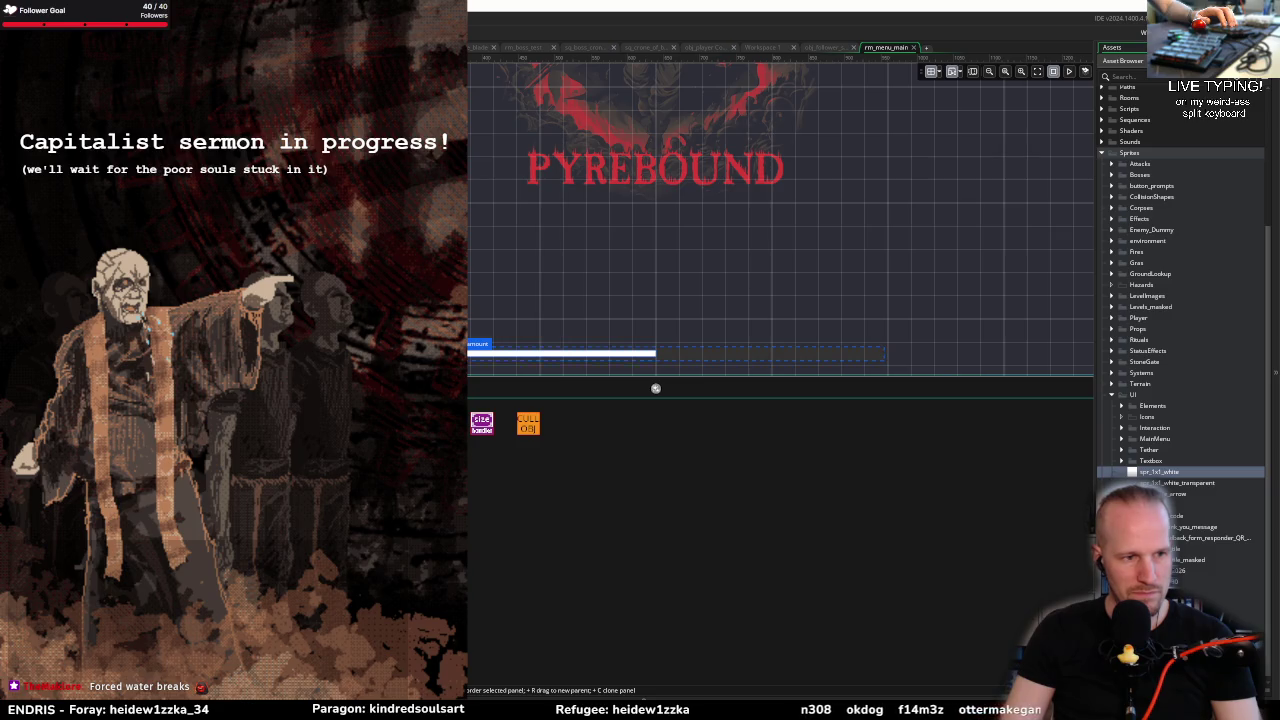
pyautogui.hotkey('alt', 'Tab')
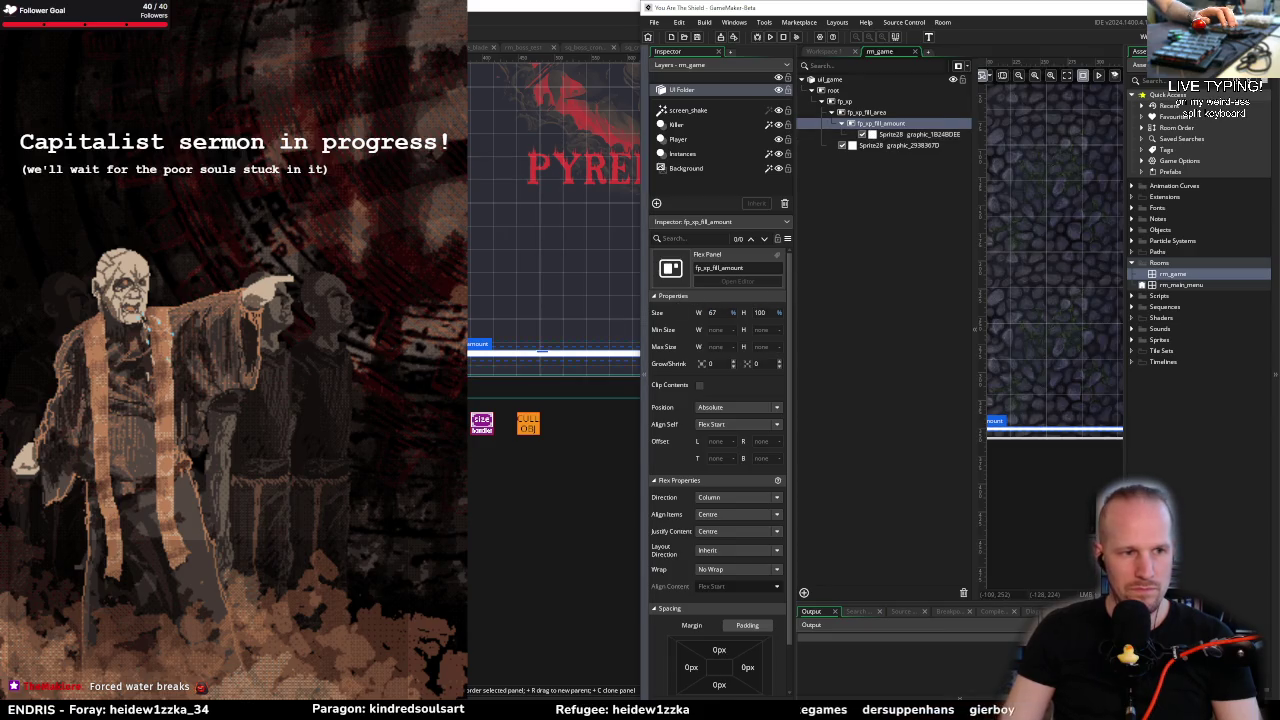
pyautogui.hotkey('alt', 'Tab')
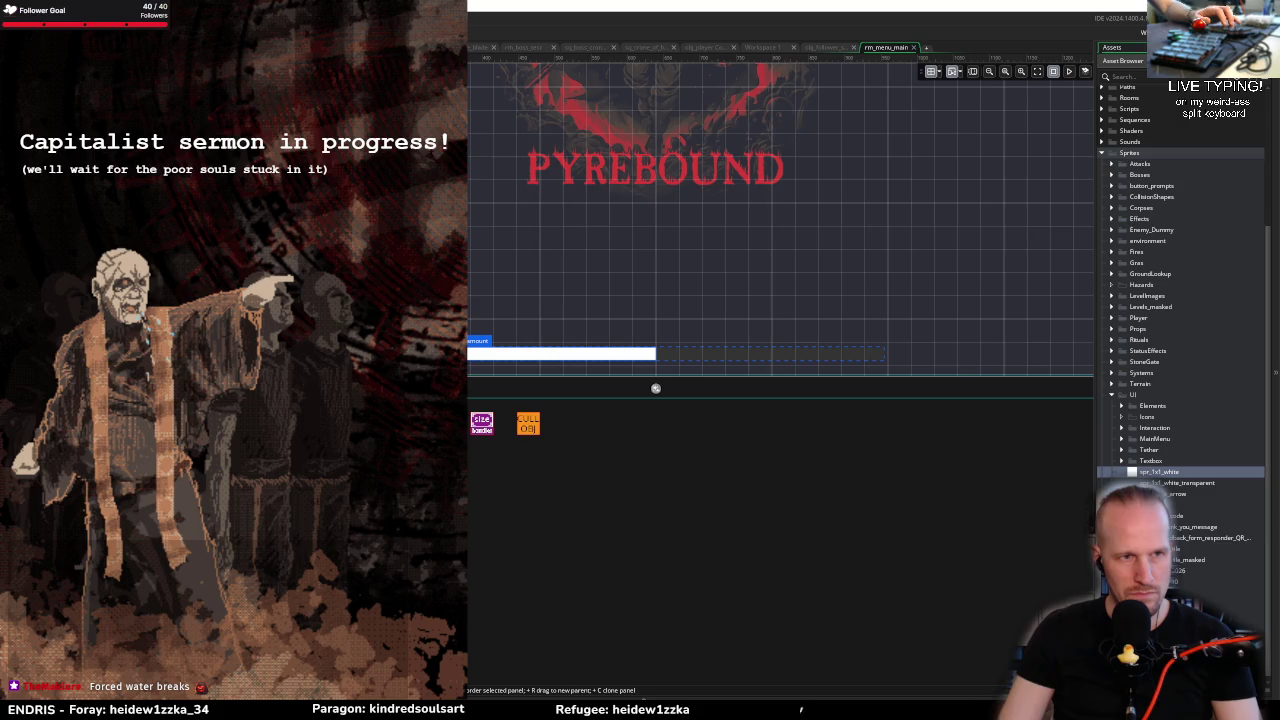
pyautogui.hotkey('alt', 'Tab')
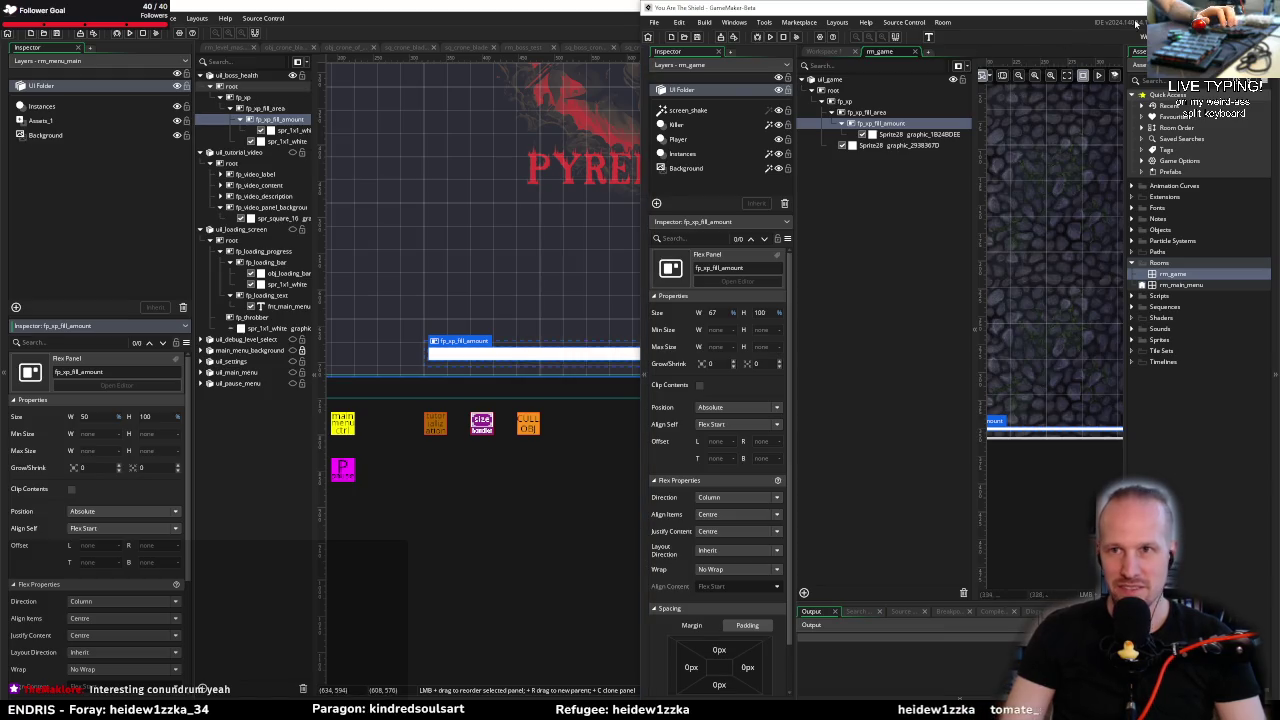
pyautogui.click(483, 231)
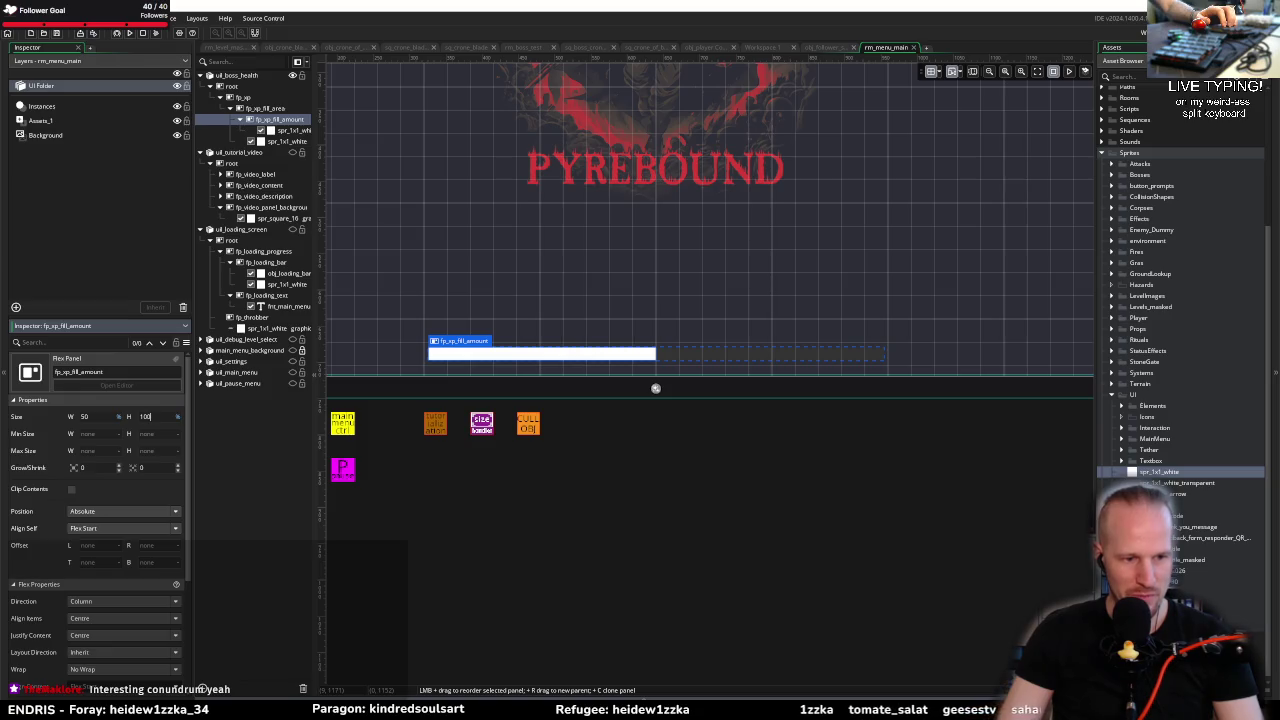
pyautogui.click(489, 488)
pyautogui.click(287, 141)
pyautogui.scroll(3, 673, 343)
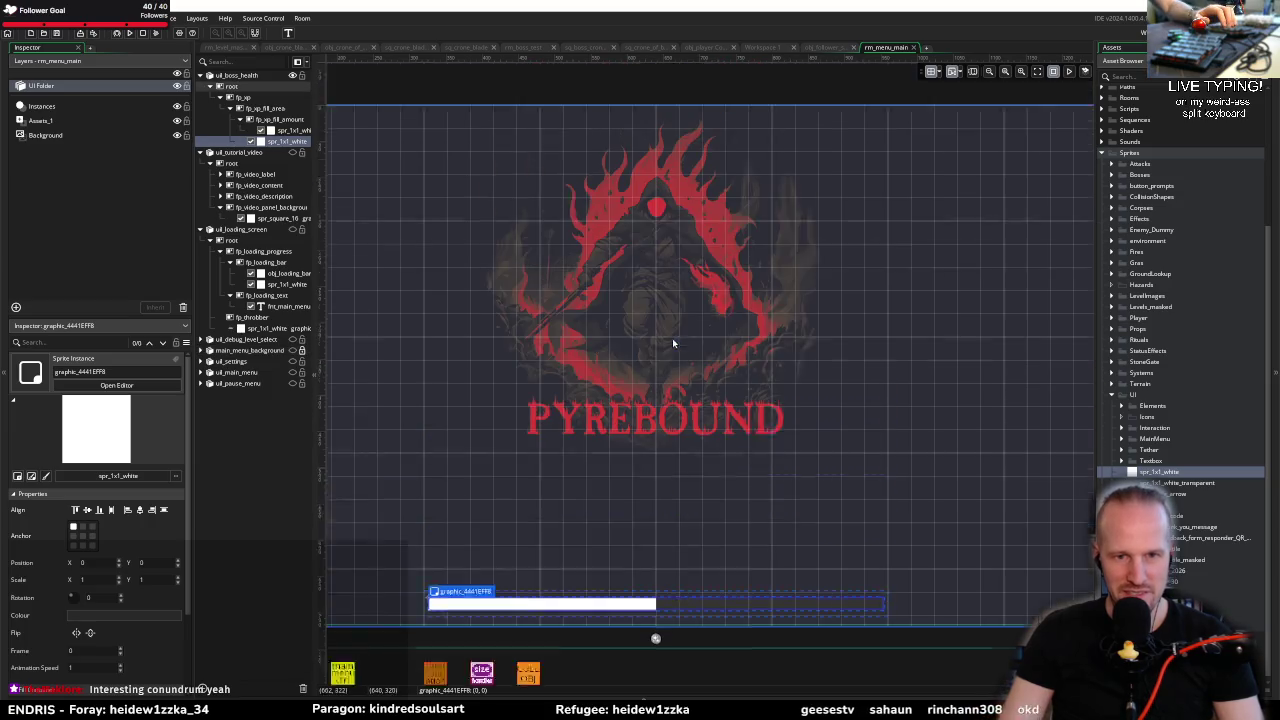
pyautogui.scroll(5, 614, 597)
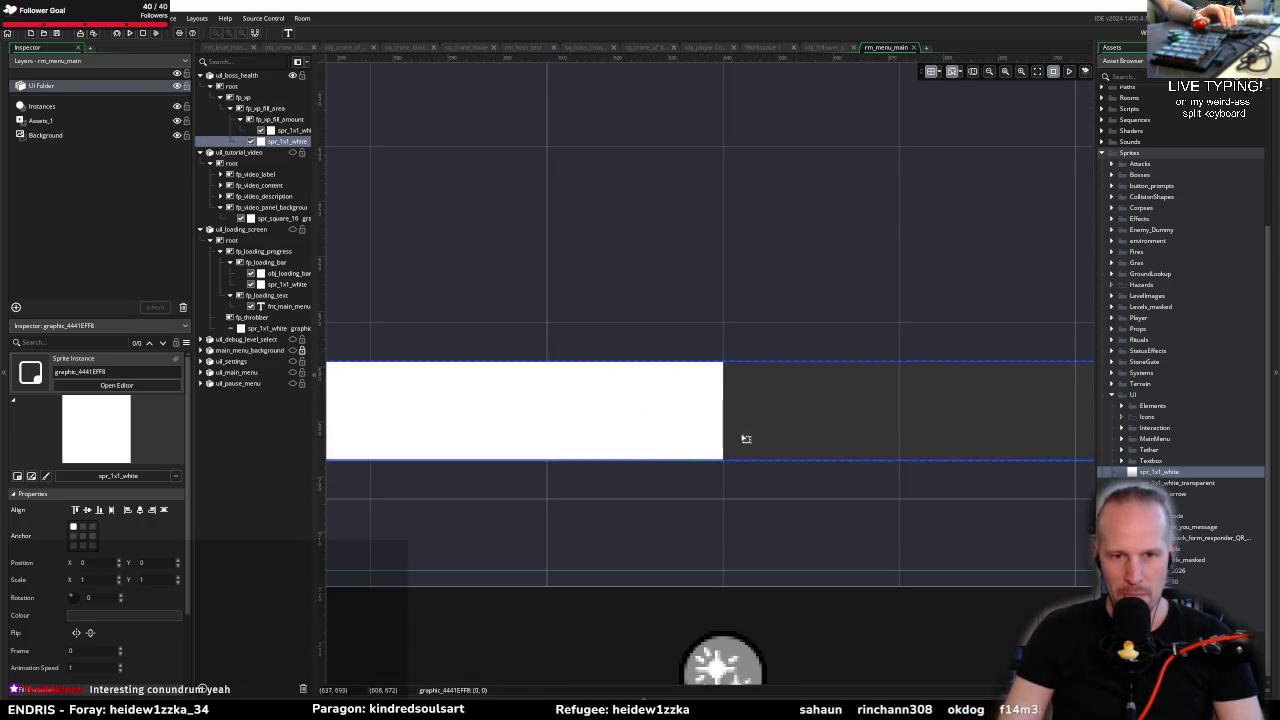
pyautogui.scroll(-4, 741, 410)
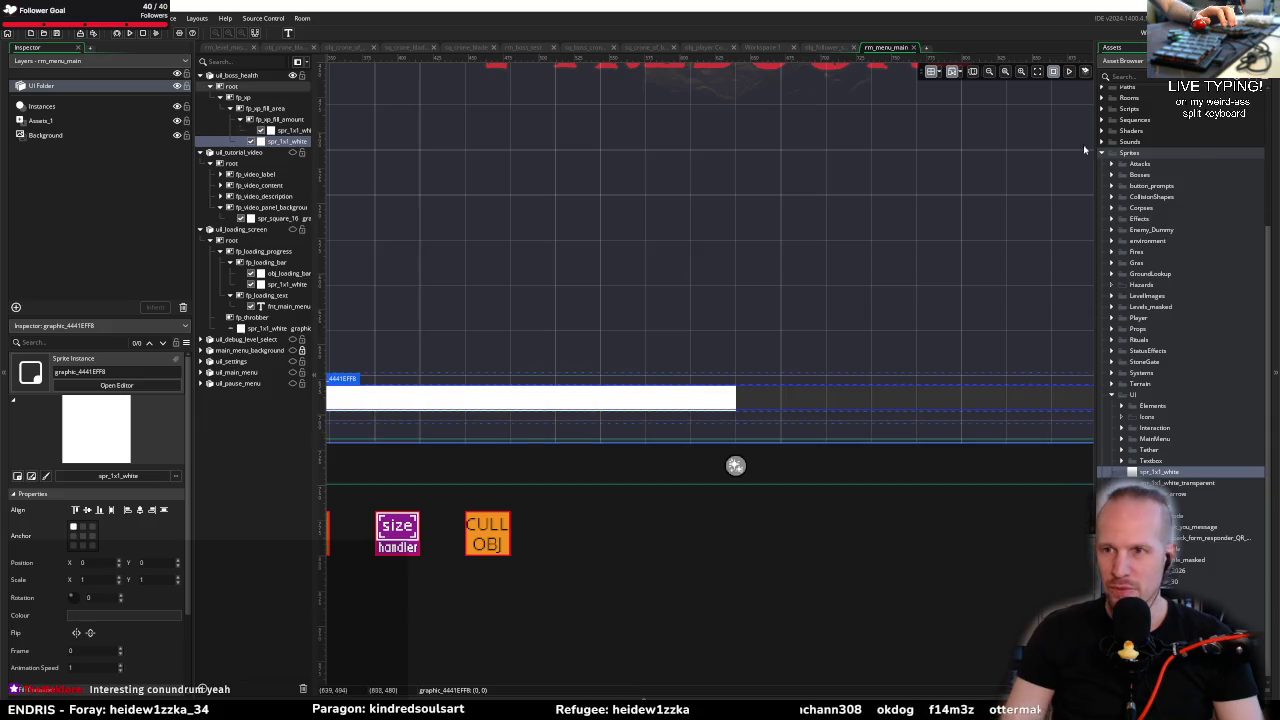
pyautogui.hotkey('alt', 'Tab')
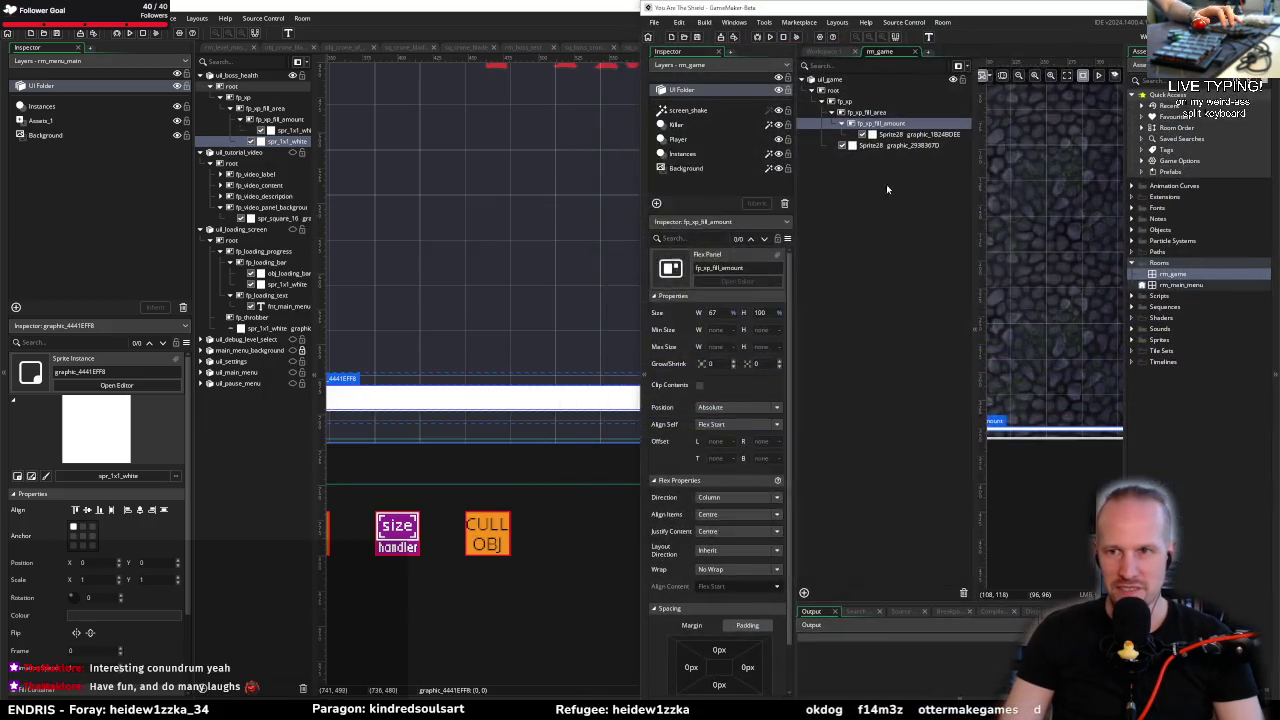
pyautogui.hotkey('alt', 'Tab')
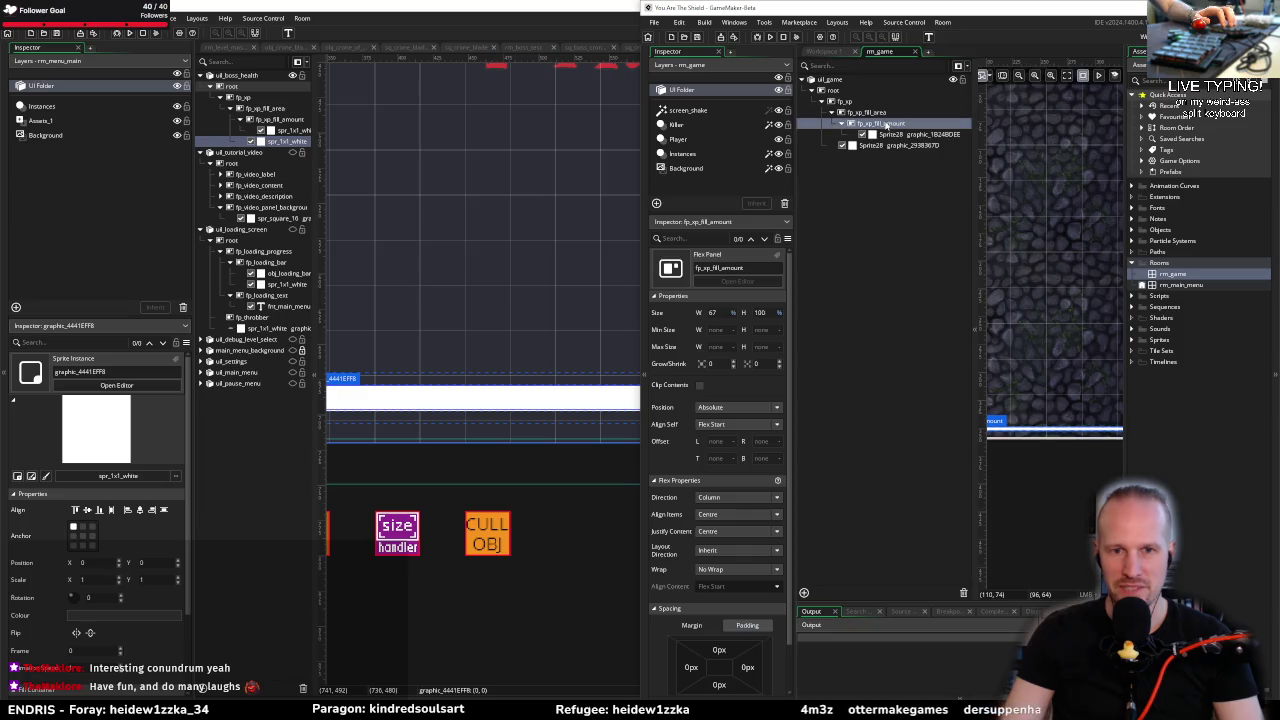
pyautogui.click(866, 113)
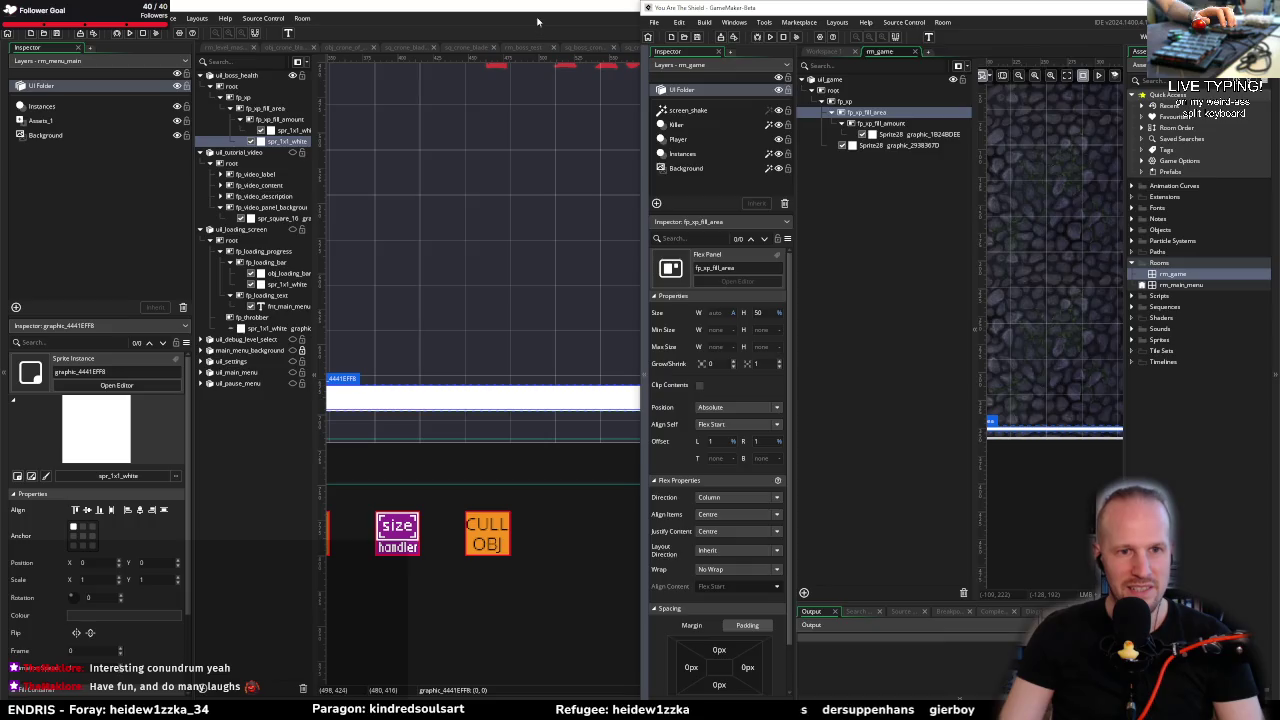
pyautogui.click(509, 102)
pyautogui.click(267, 109)
pyautogui.click(270, 110)
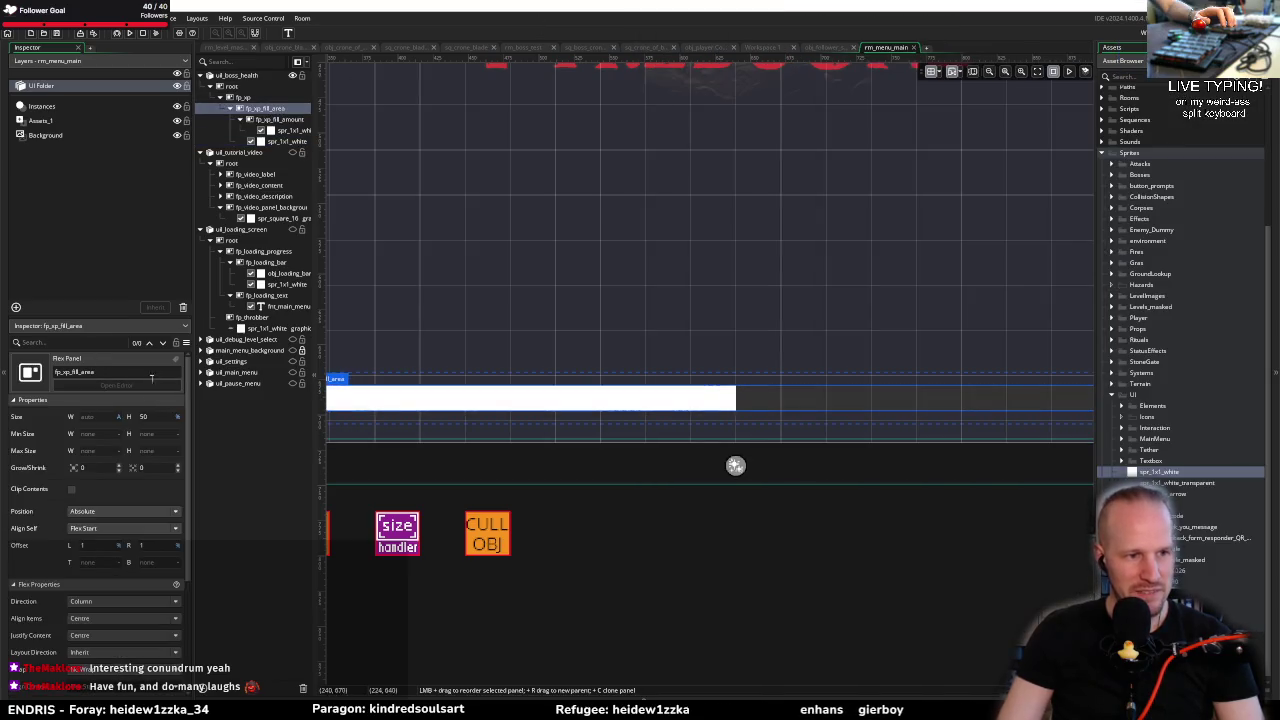
pyautogui.click(144, 544)
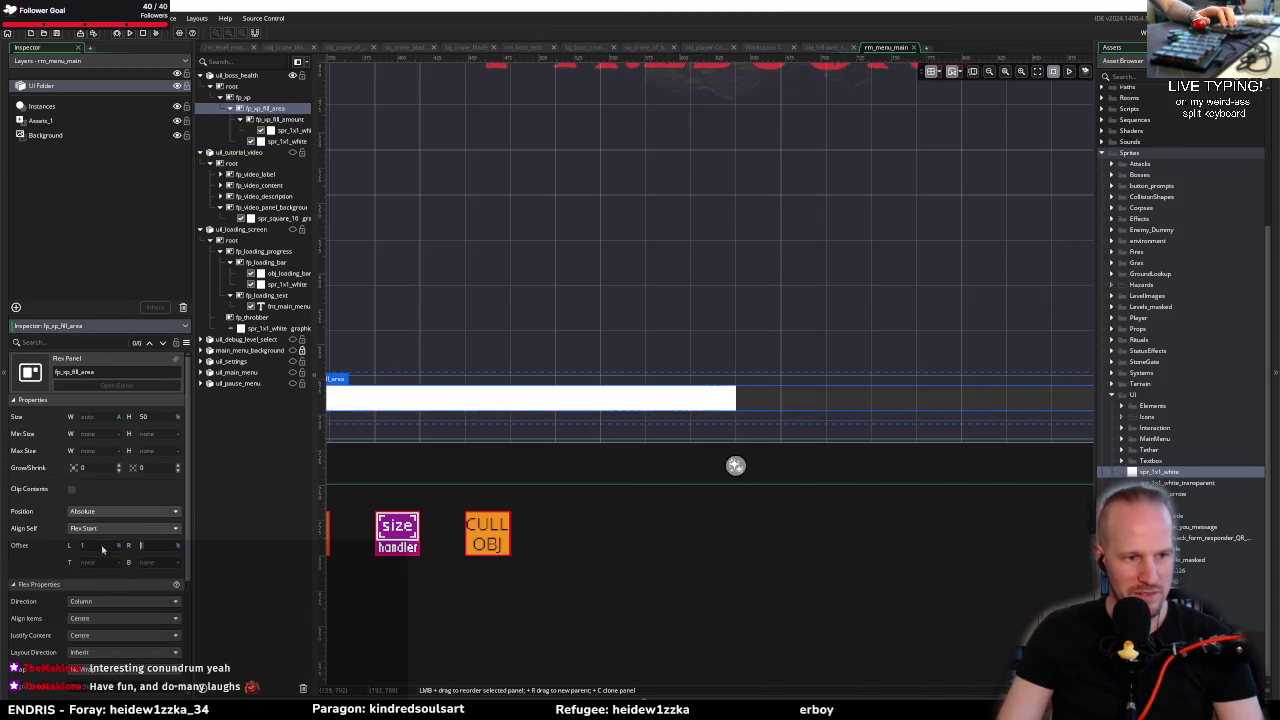
pyautogui.write('1')
pyautogui.press('Return')
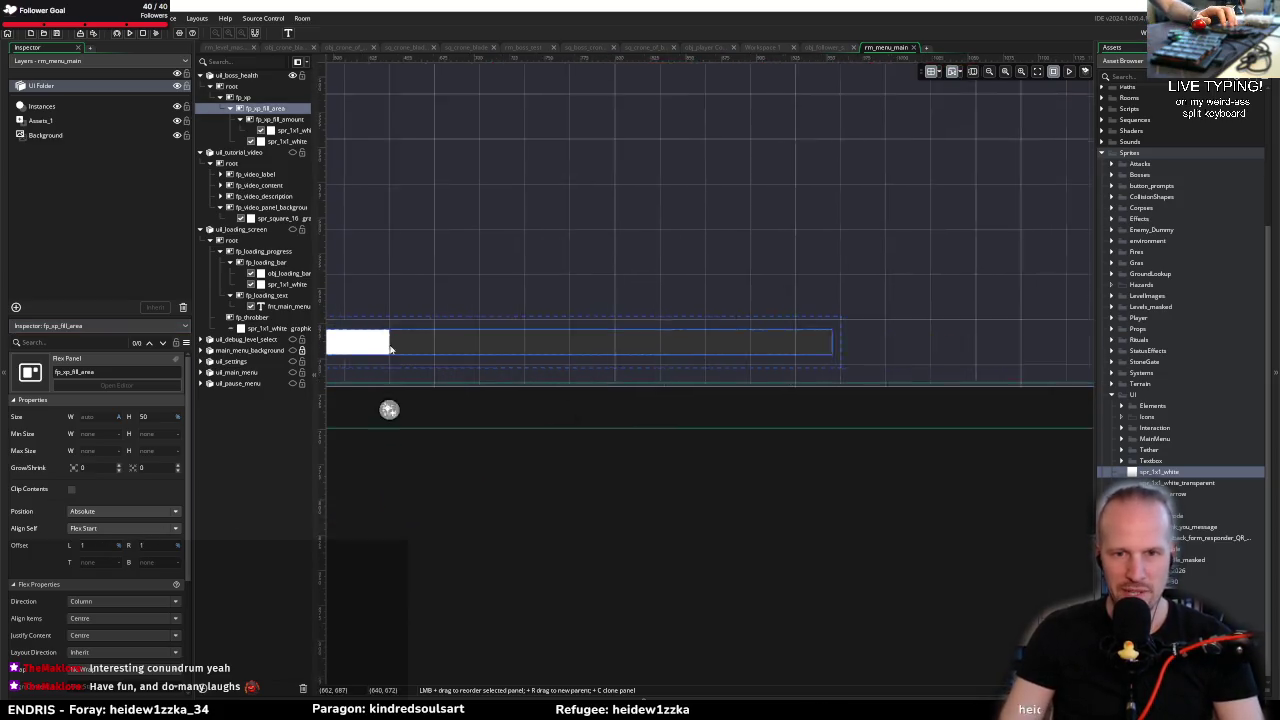
pyautogui.doubleClick(163, 546)
pyautogui.write('2')
pyautogui.press('Return')
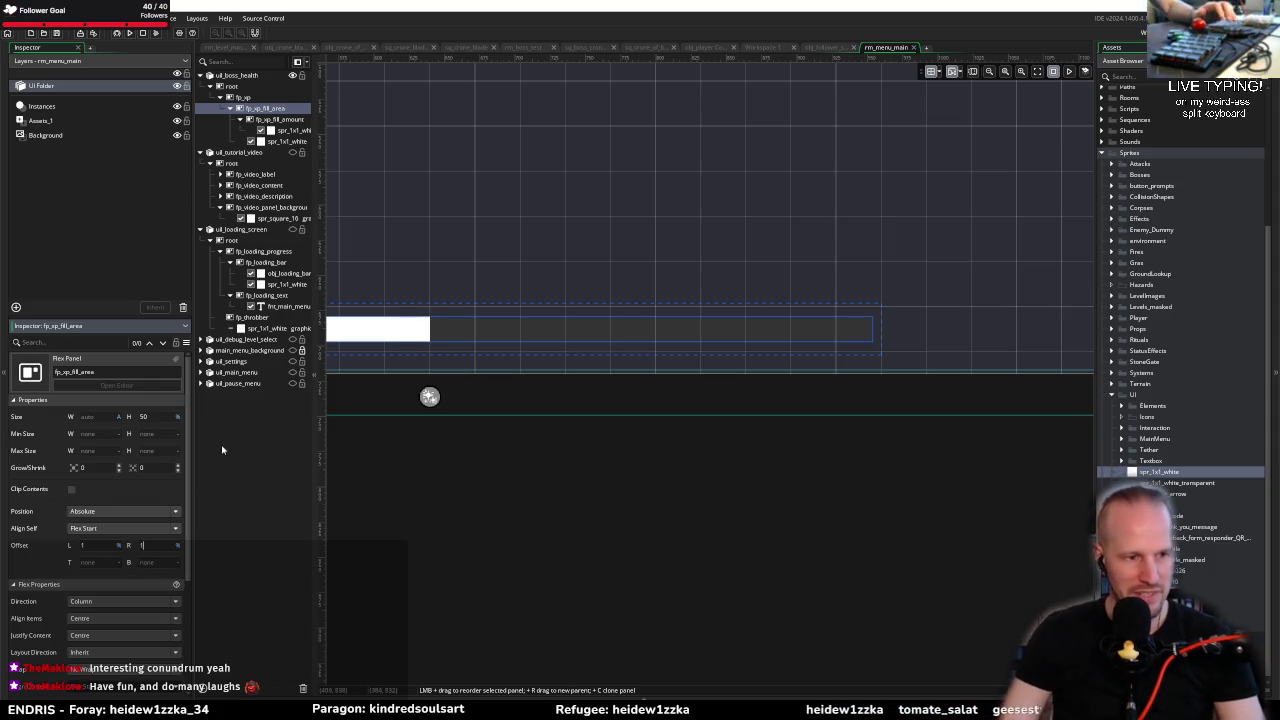
pyautogui.hotkey('ctrl', 'z')
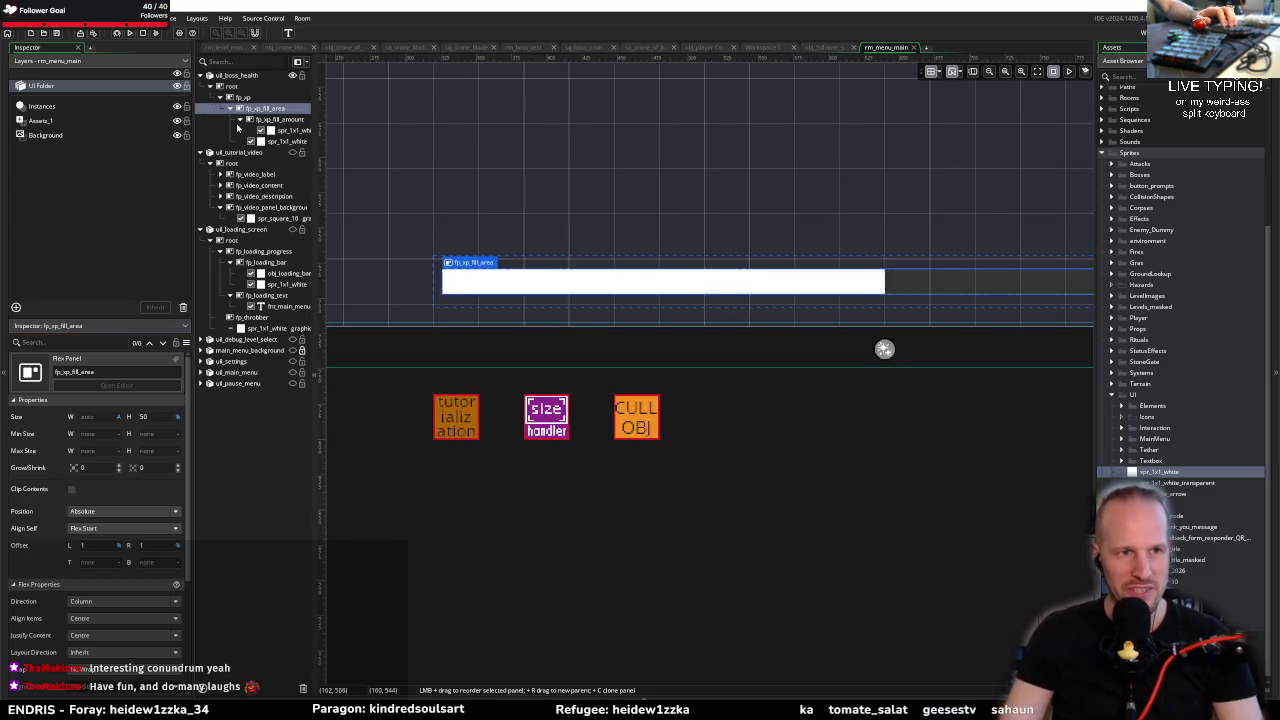
pyautogui.click(281, 119)
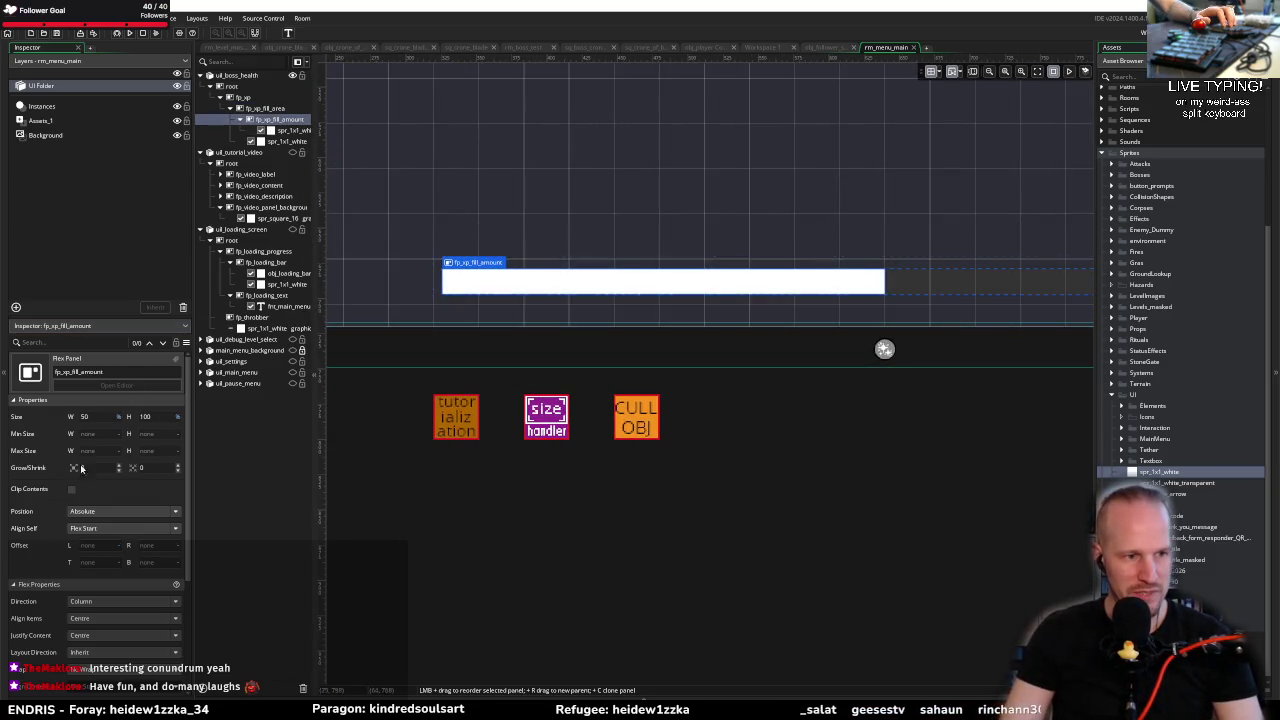
# Step: Check the fill sprite in You Are The Shield's rm_game XP bar
pyautogui.hotkey('alt', 'Tab')
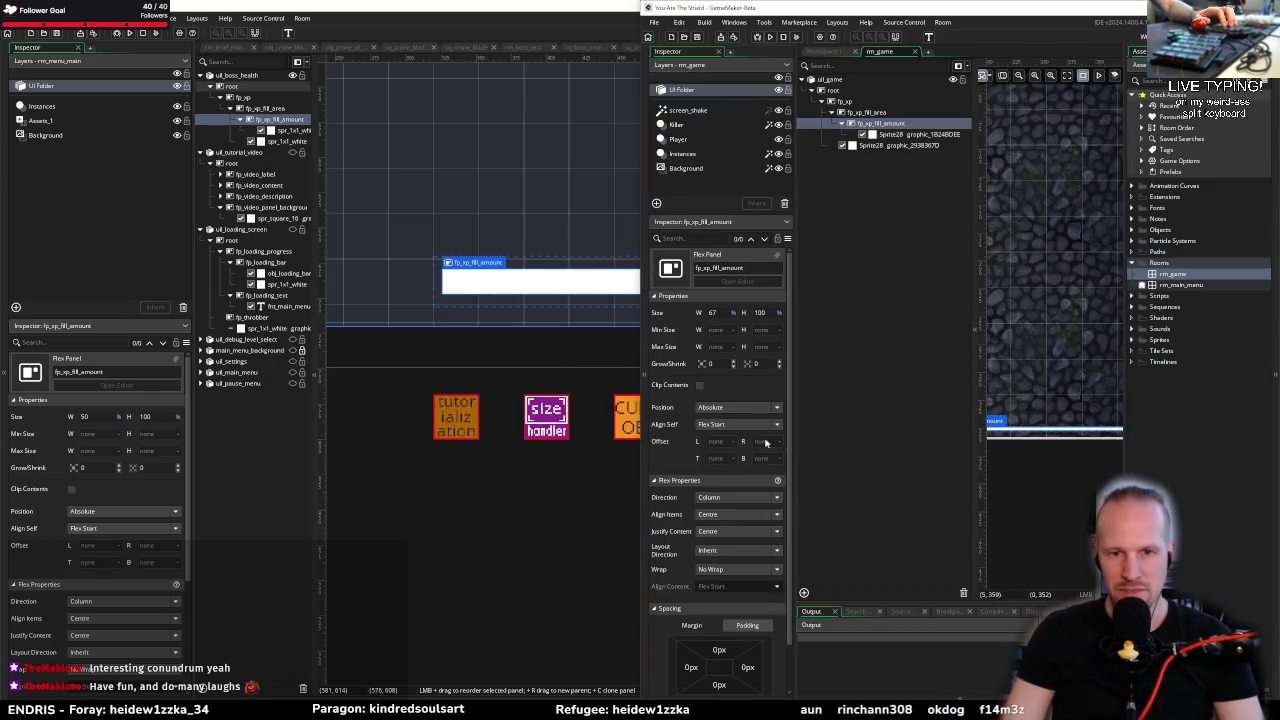
pyautogui.click(418, 442)
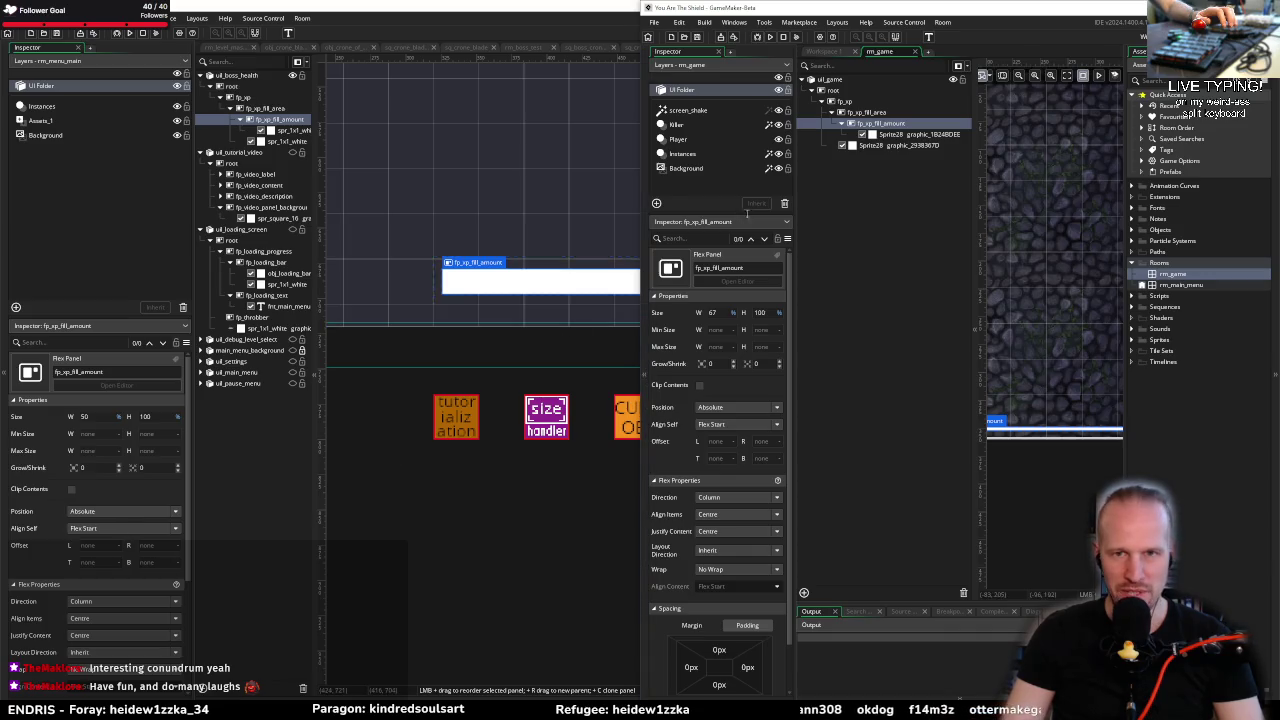
pyautogui.click(888, 136)
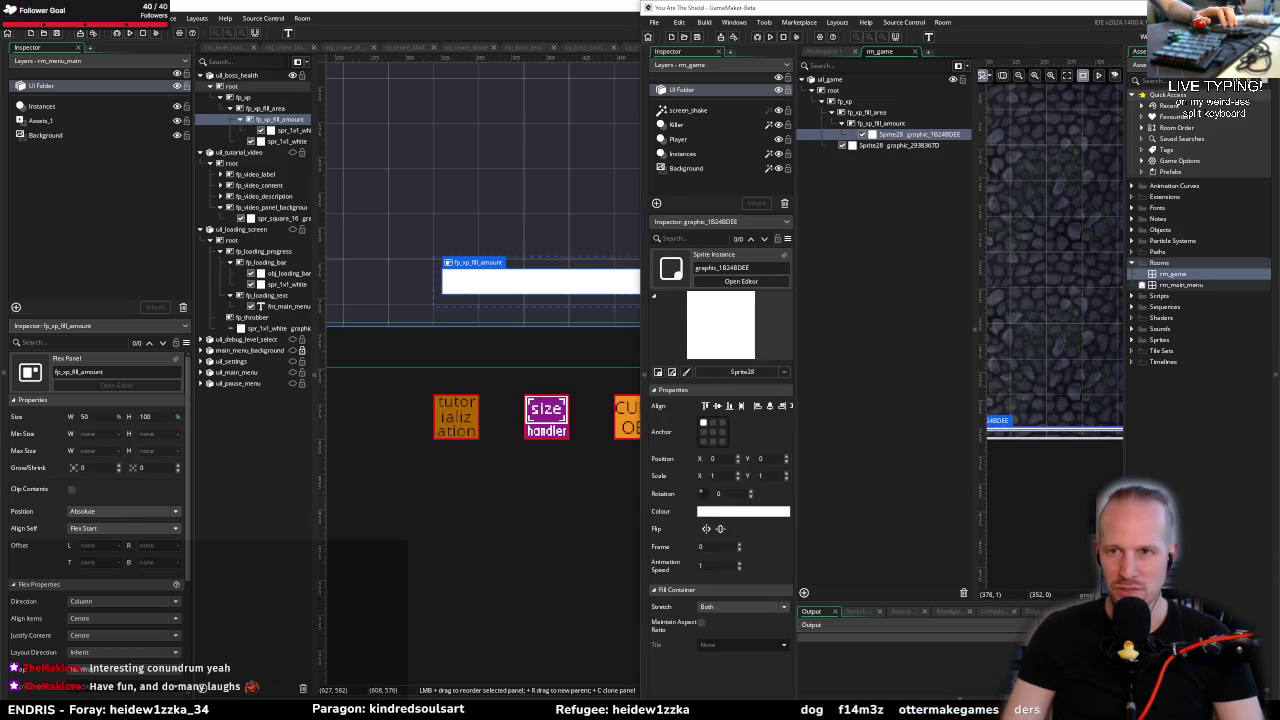
# Step: Set fp_xp_fill_amount's width to 55, then maximise the You Are The Shield window
pyautogui.click(50, 458)
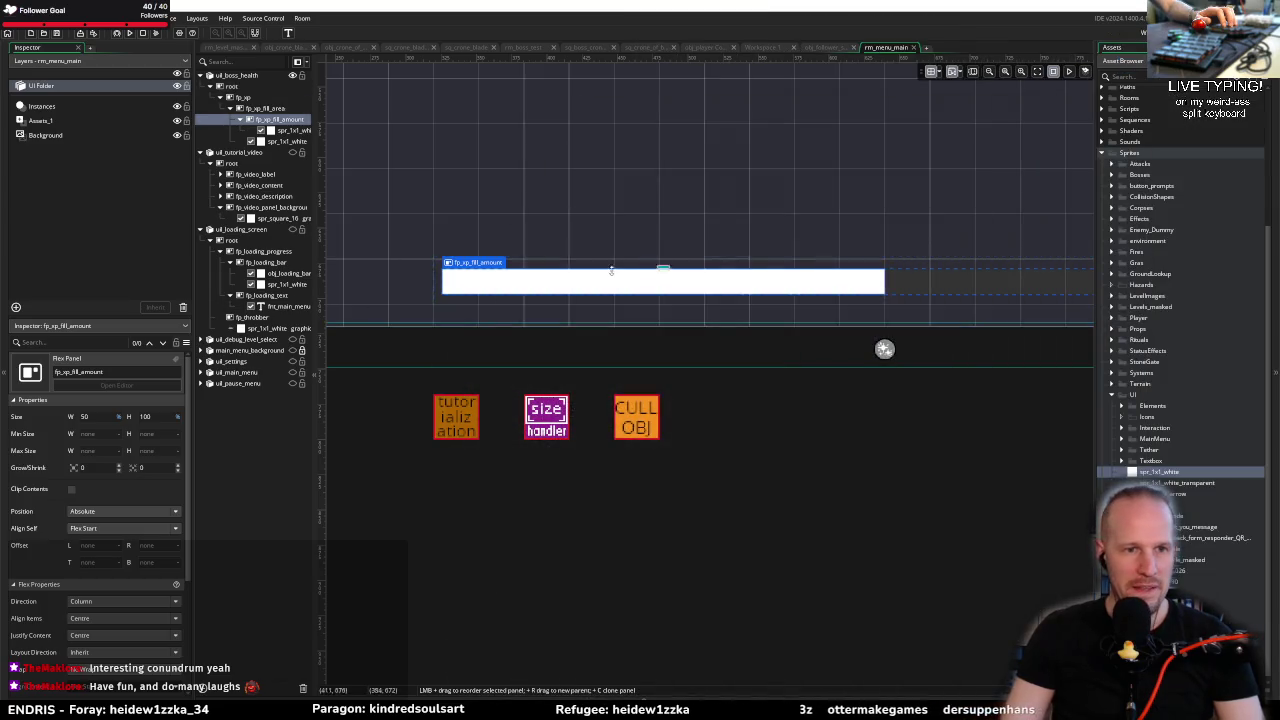
pyautogui.doubleClick(85, 416)
pyautogui.write('55')
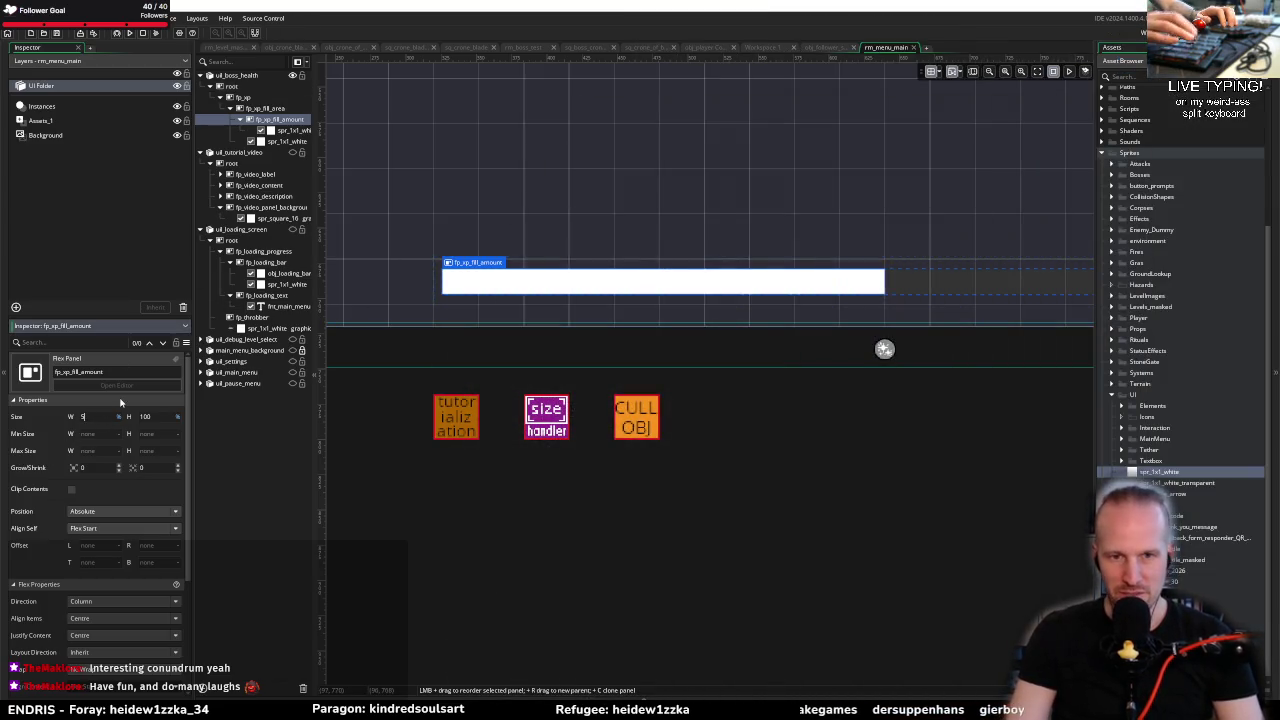
pyautogui.press('Return')
pyautogui.scroll(-3, 650, 325)
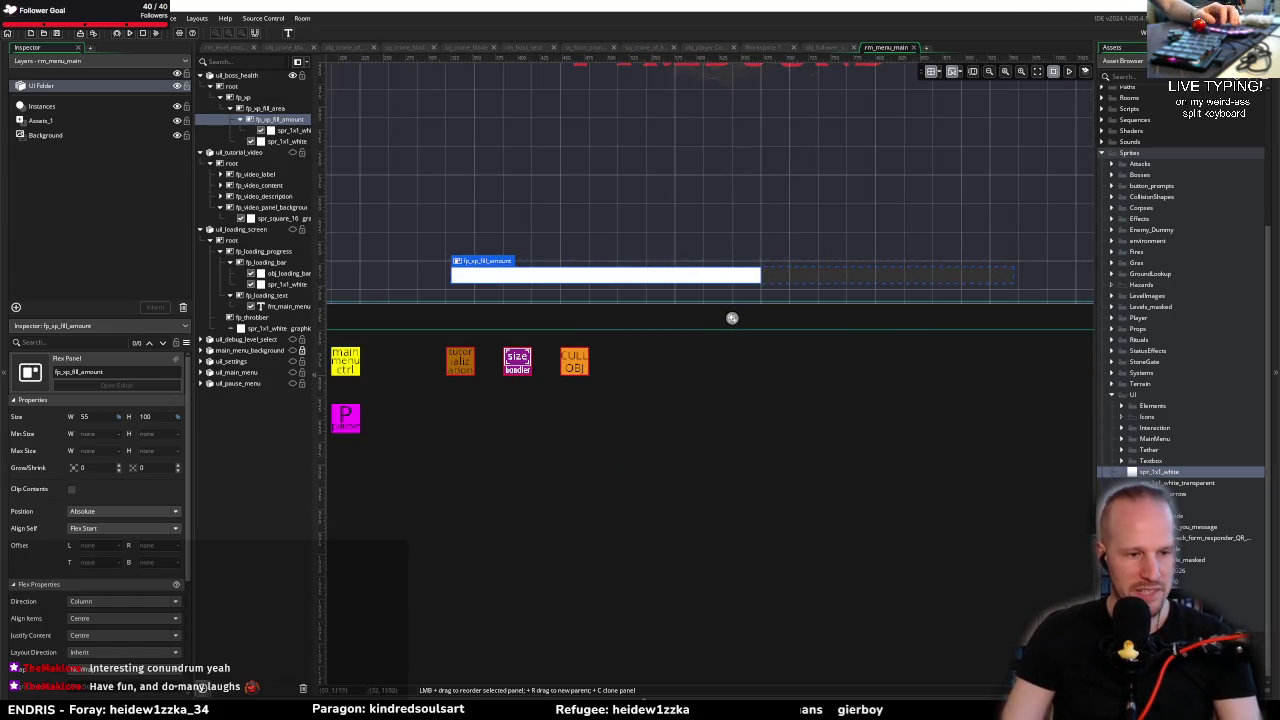
pyautogui.hotkey('alt', 'Tab')
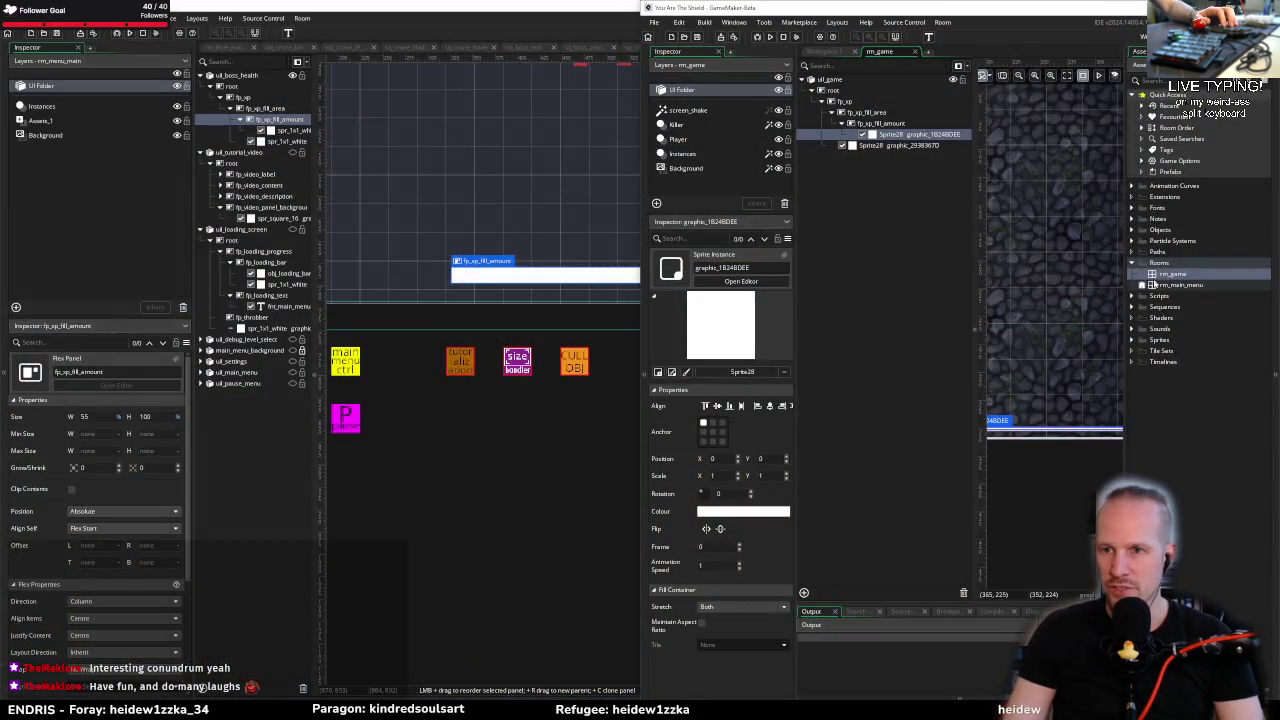
pyautogui.press('super+Up')
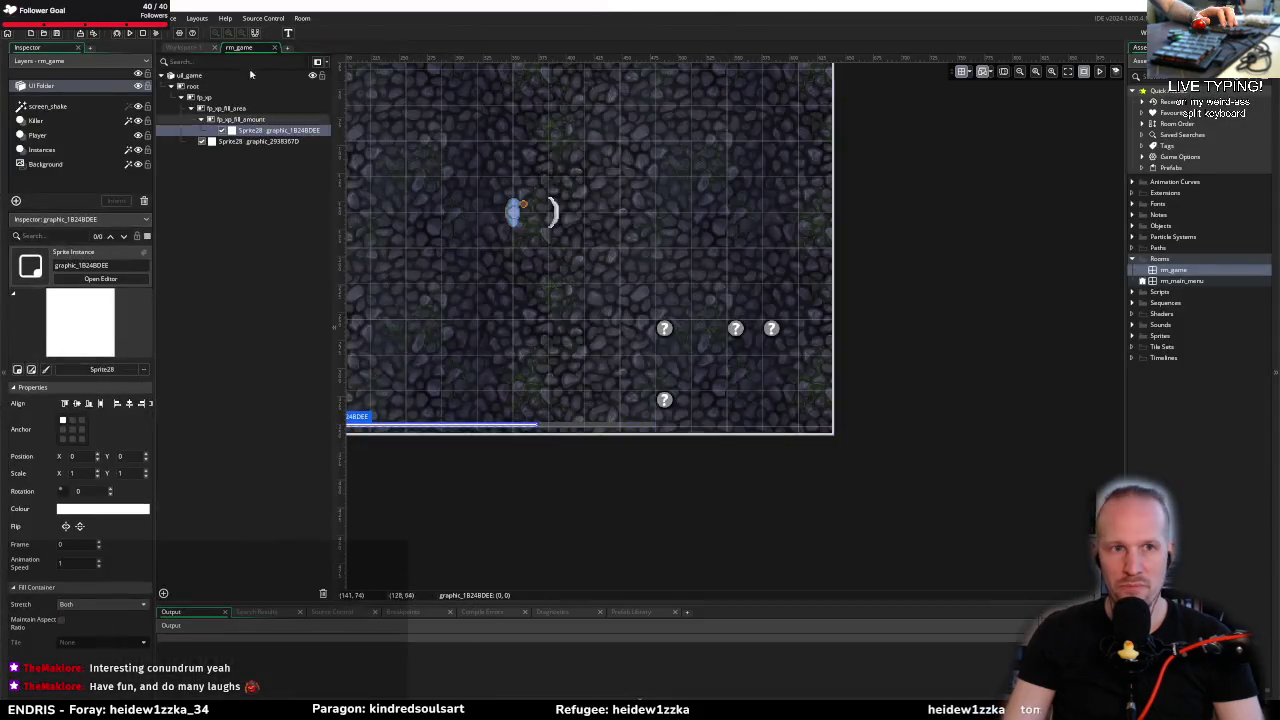
# Step: Find obj_knight and copy its flexpanel_node_style_set_width line from the Step code
pyautogui.hotkey('ctrl', 't')
pyautogui.write('knigh')
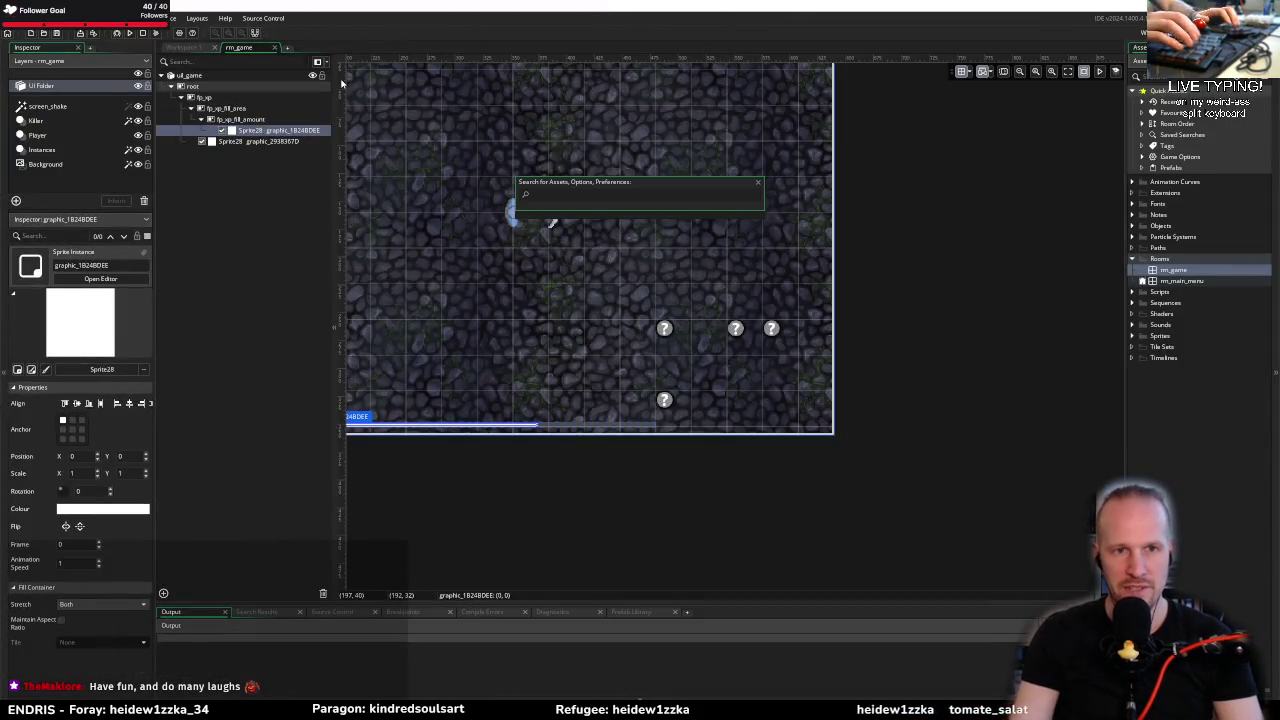
pyautogui.write('t')
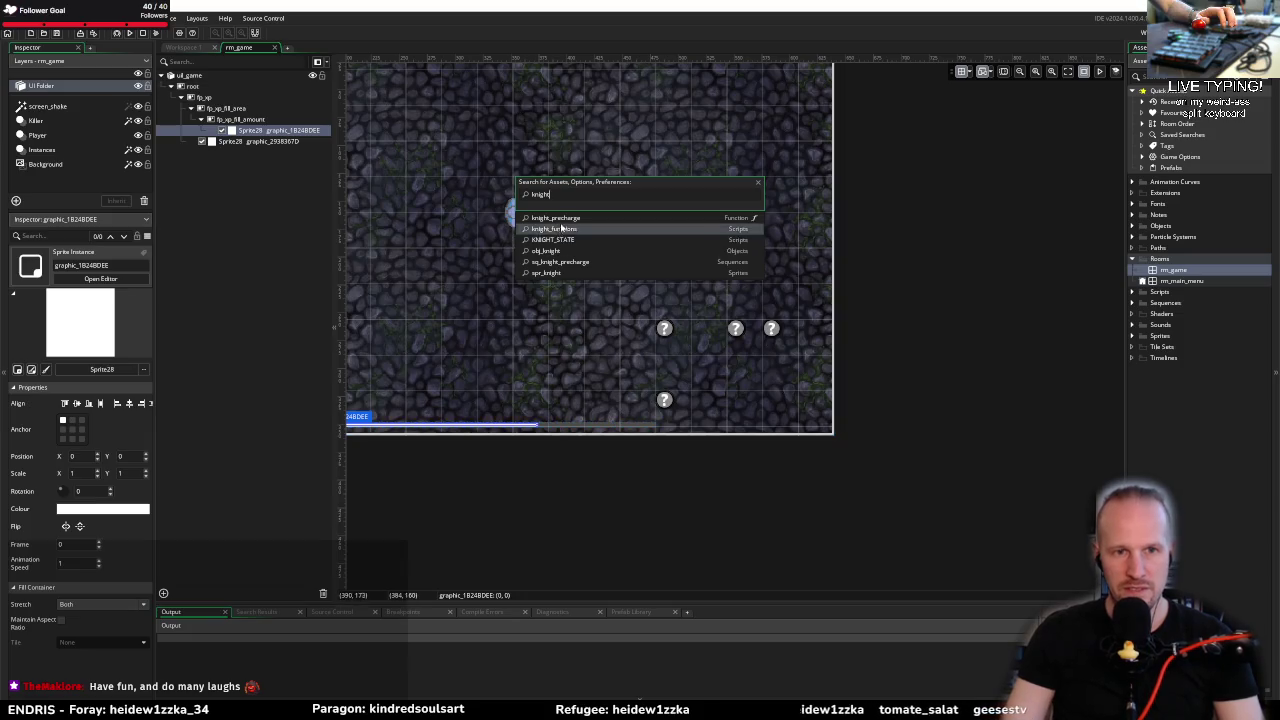
pyautogui.click(563, 254)
pyautogui.scroll(-15, 589, 334)
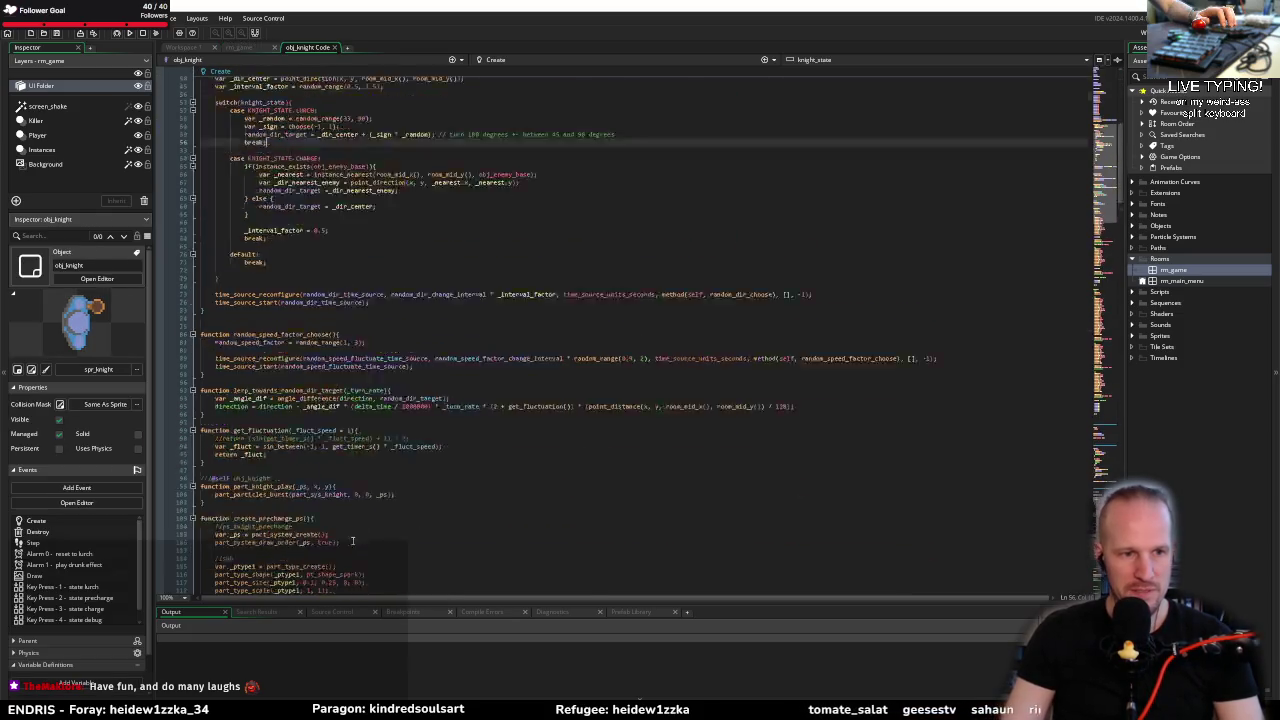
pyautogui.scroll(-10, 289, 358)
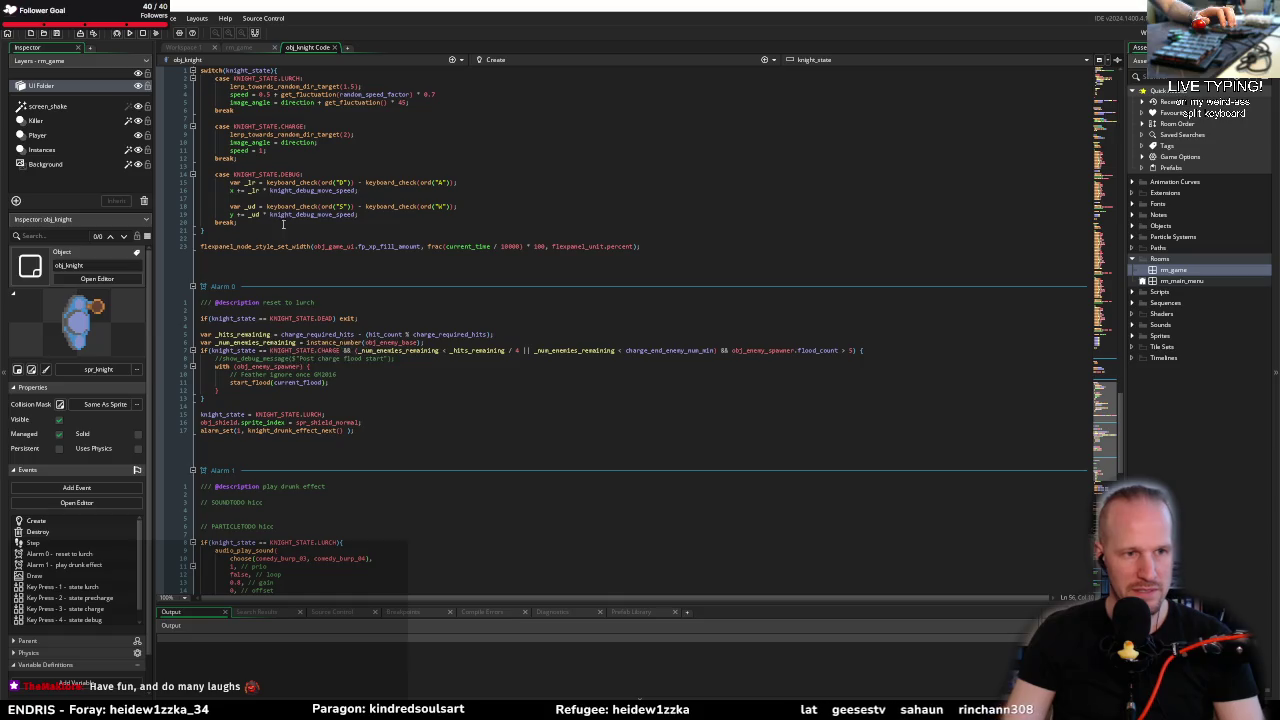
pyautogui.moveTo(652, 248); pyautogui.dragTo(194, 247)
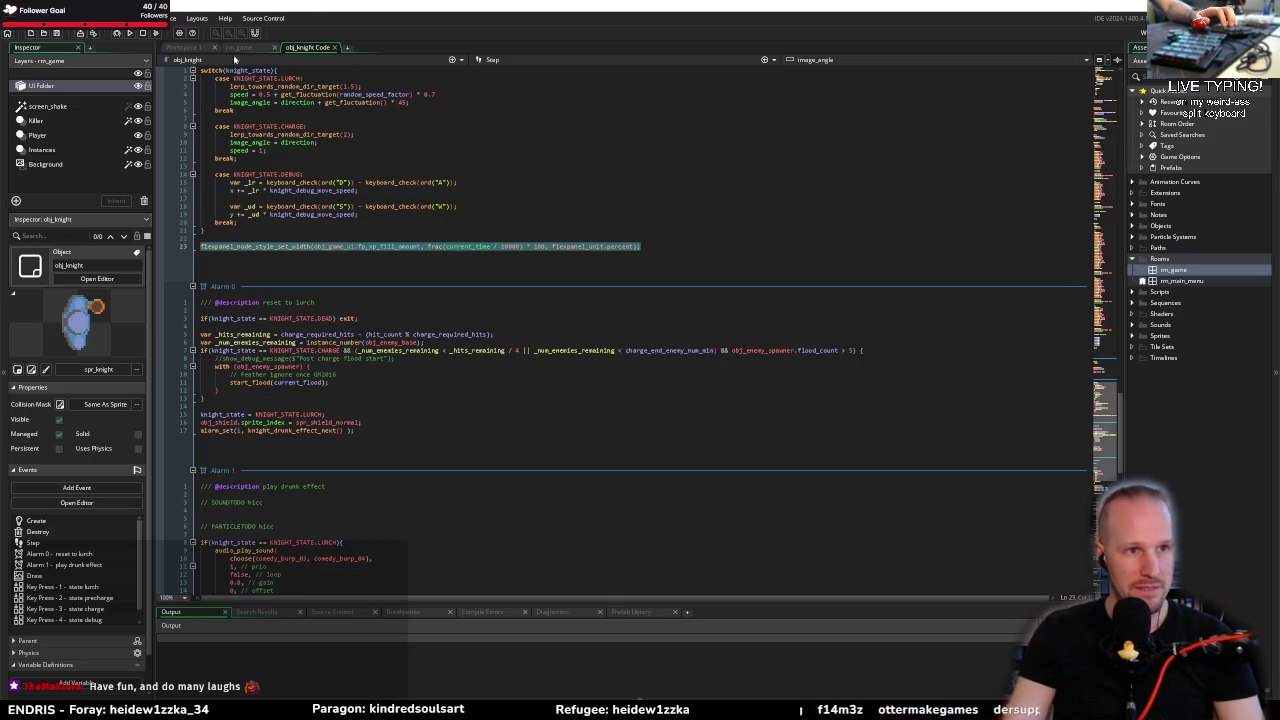
pyautogui.hotkey('alt', 'Tab')
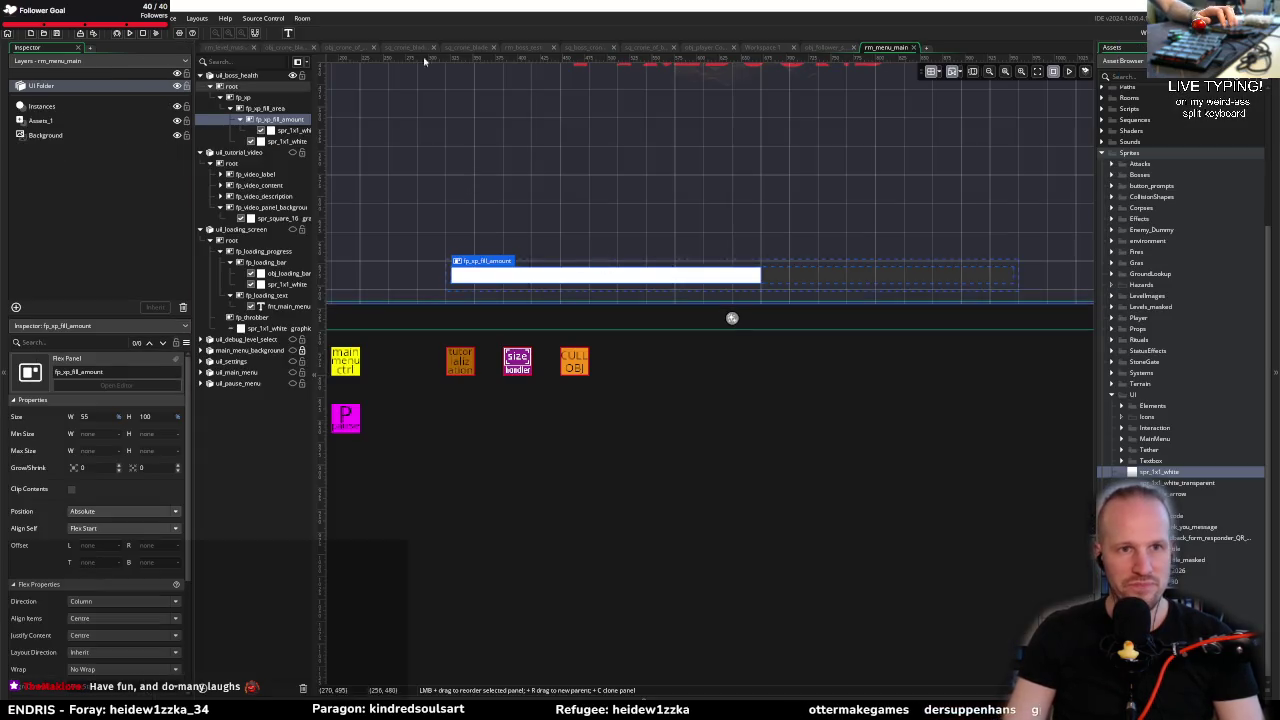
pyautogui.click(298, 47)
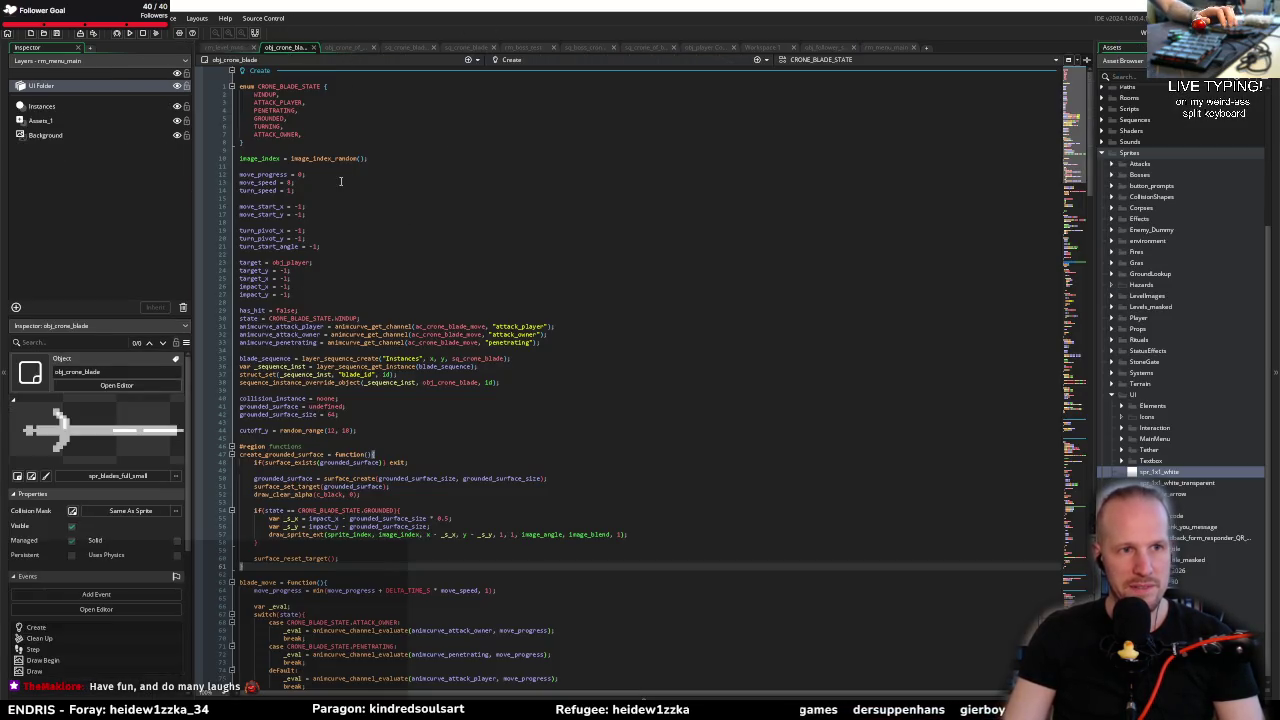
# Step: Paste the copied fill-width line above instance_destroy in the ATTACK_OWNER branch
pyautogui.scroll(-20, 340, 181)
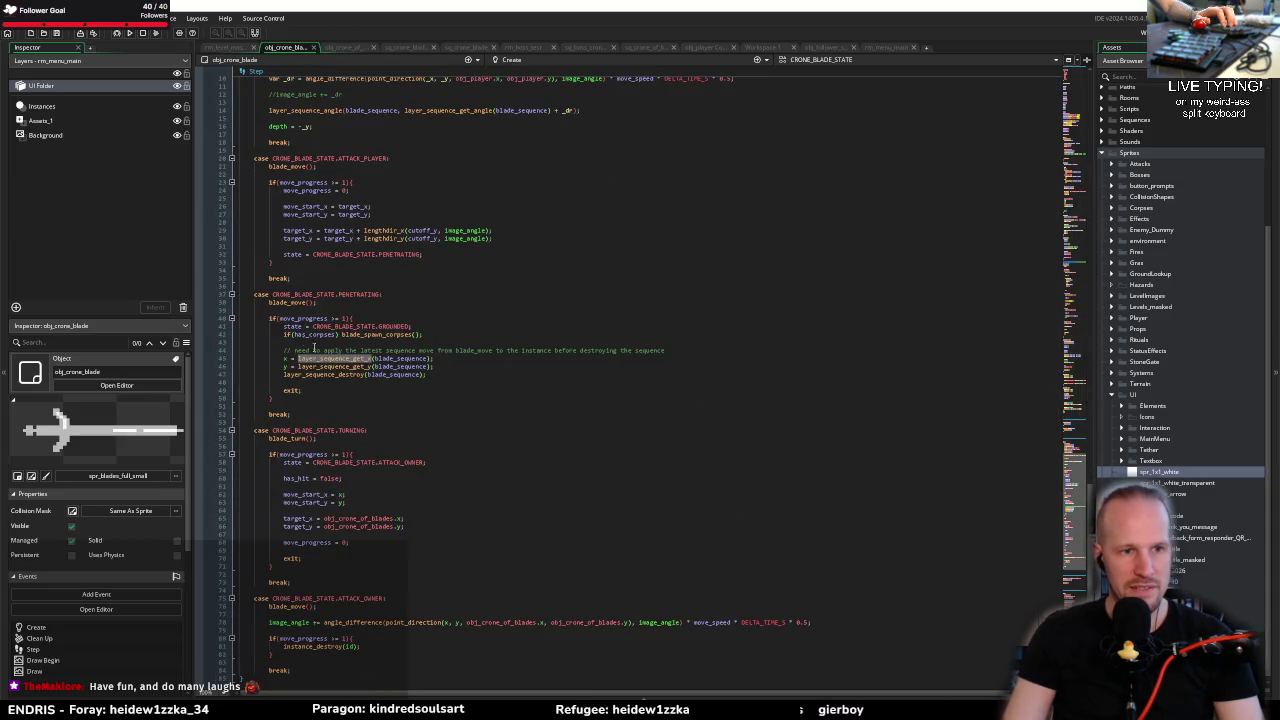
pyautogui.scroll(10, 363, 230)
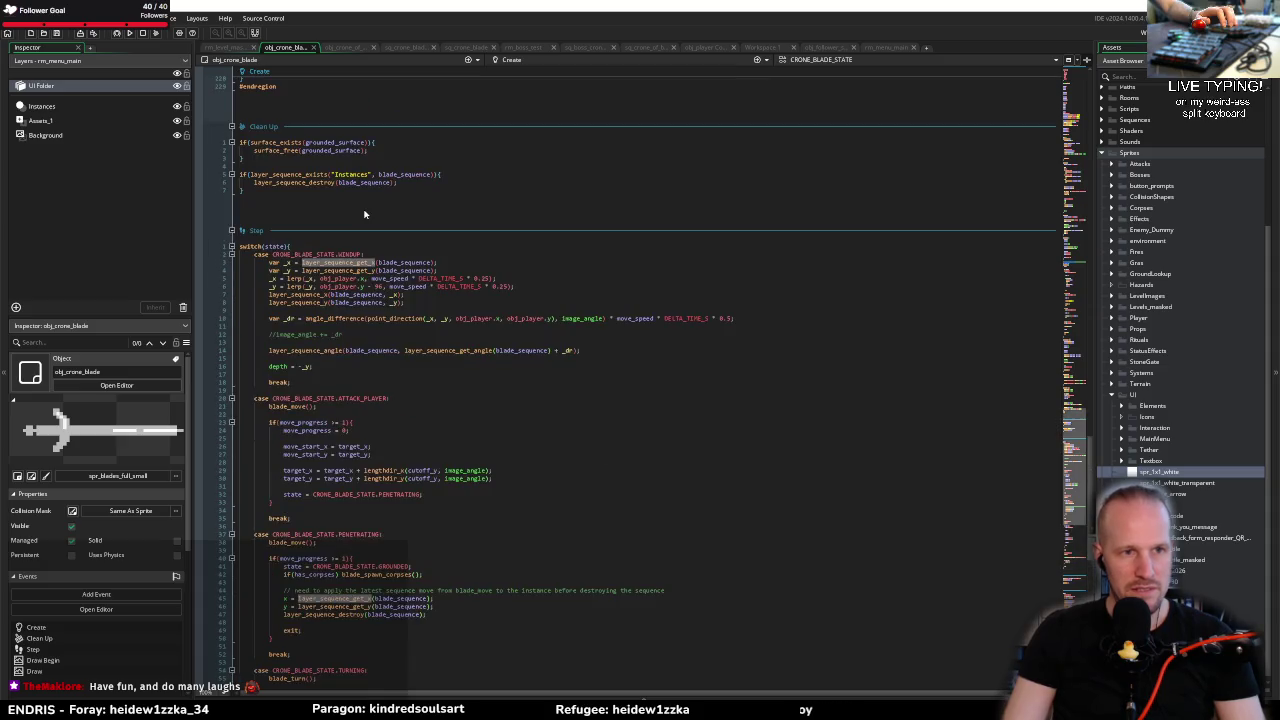
pyautogui.scroll(-10, 372, 410)
pyautogui.click(345, 382)
pyautogui.click(331, 421)
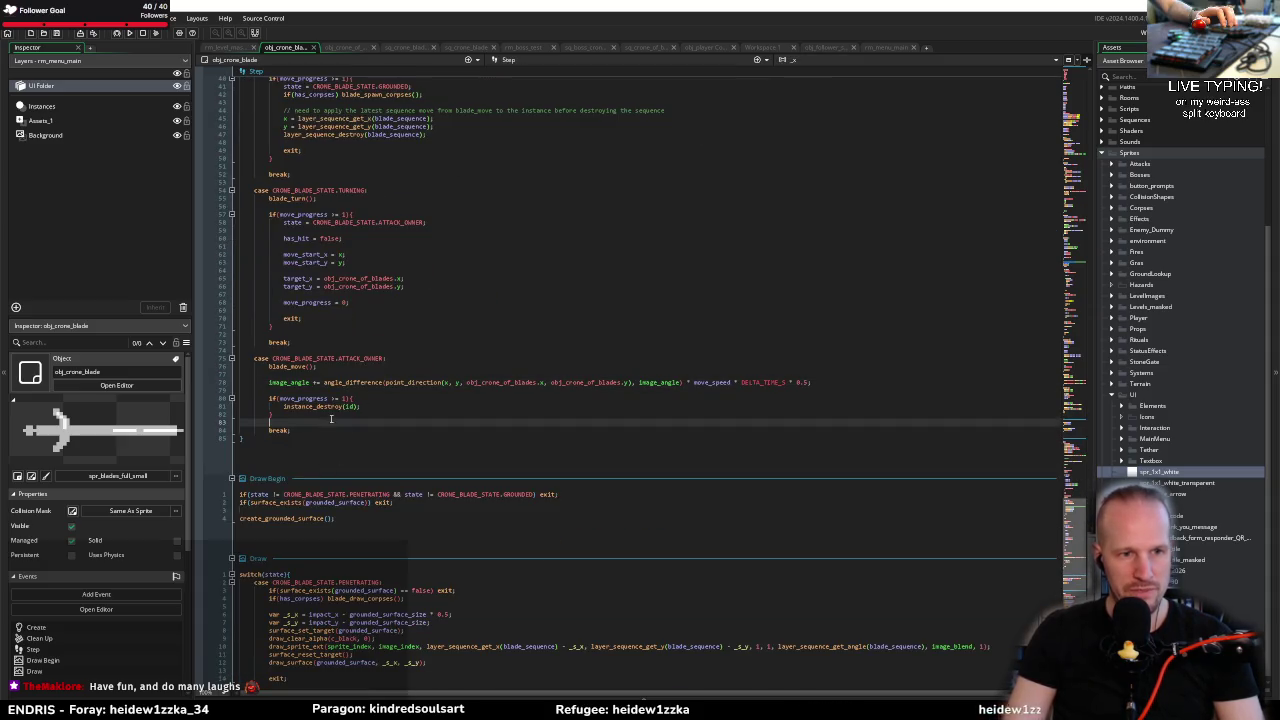
pyautogui.press('Up')
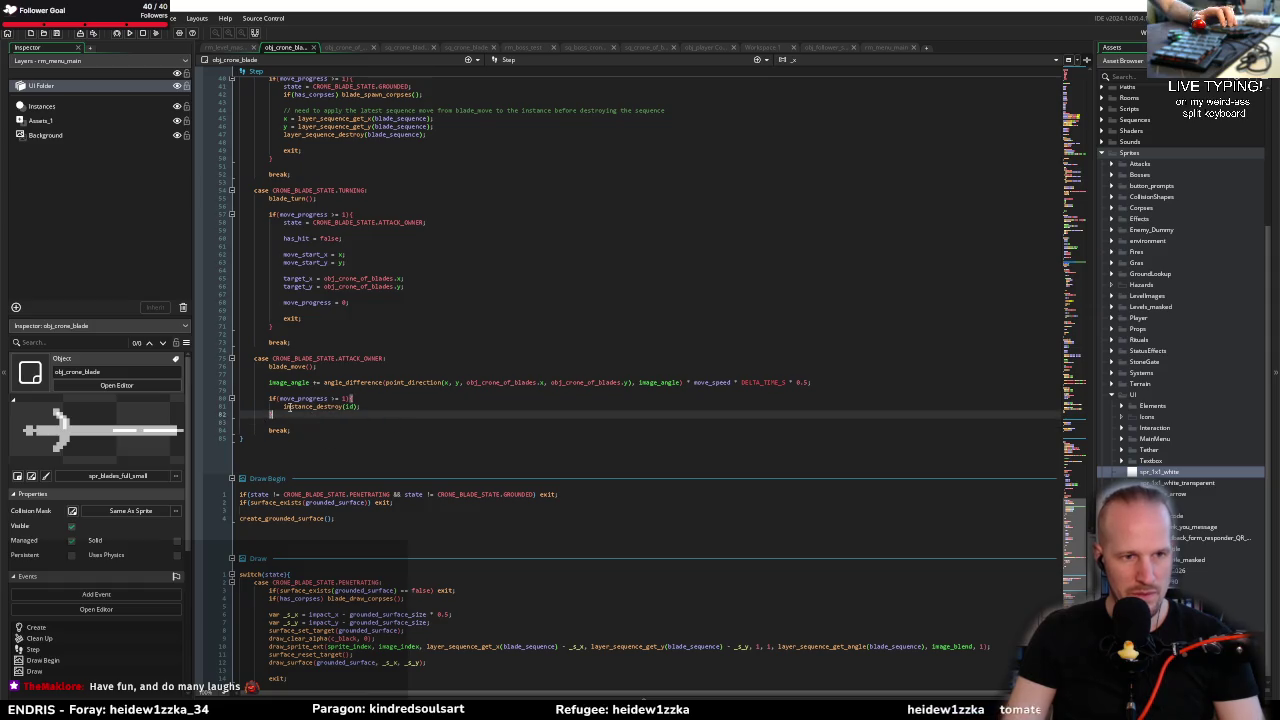
pyautogui.press('Up')
pyautogui.press('Up')
pyautogui.press('End')
pyautogui.press('Return')
pyautogui.hotkey('ctrl', 'v')
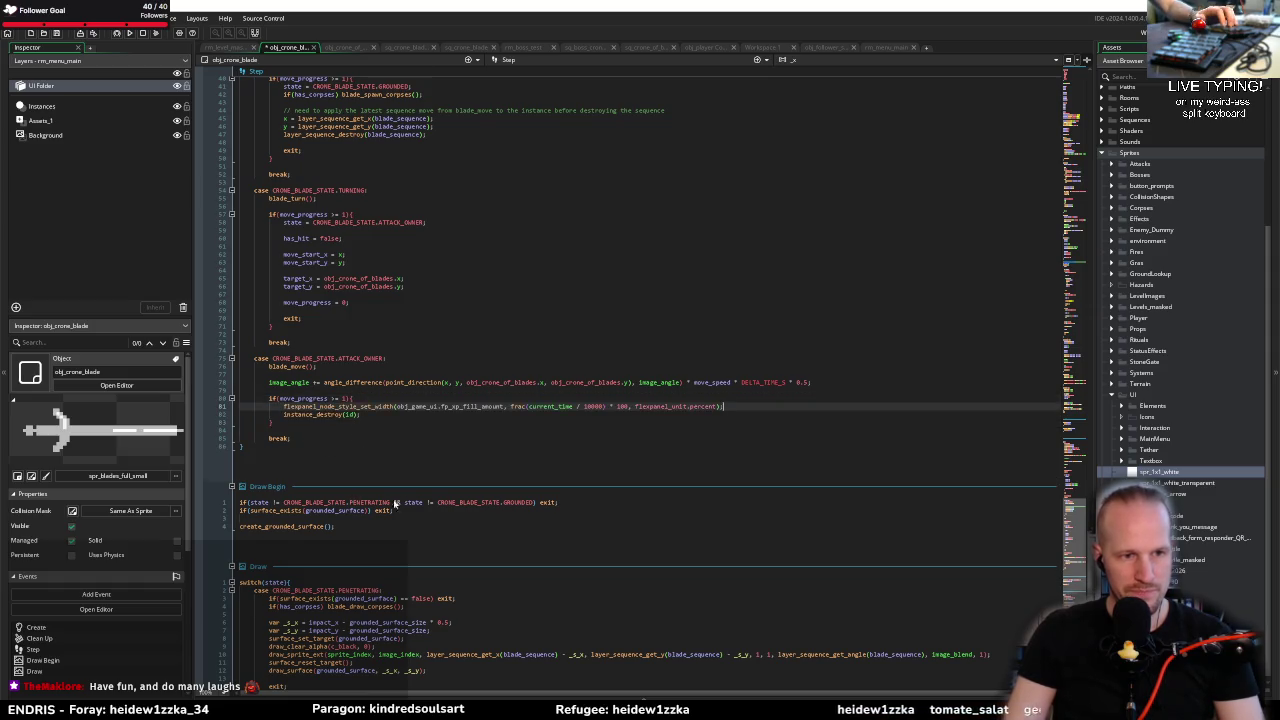
# Step: Replace the pasted line with obj_crone_of_blades.decrease_health(); and save the Step code
pyautogui.press('Up')
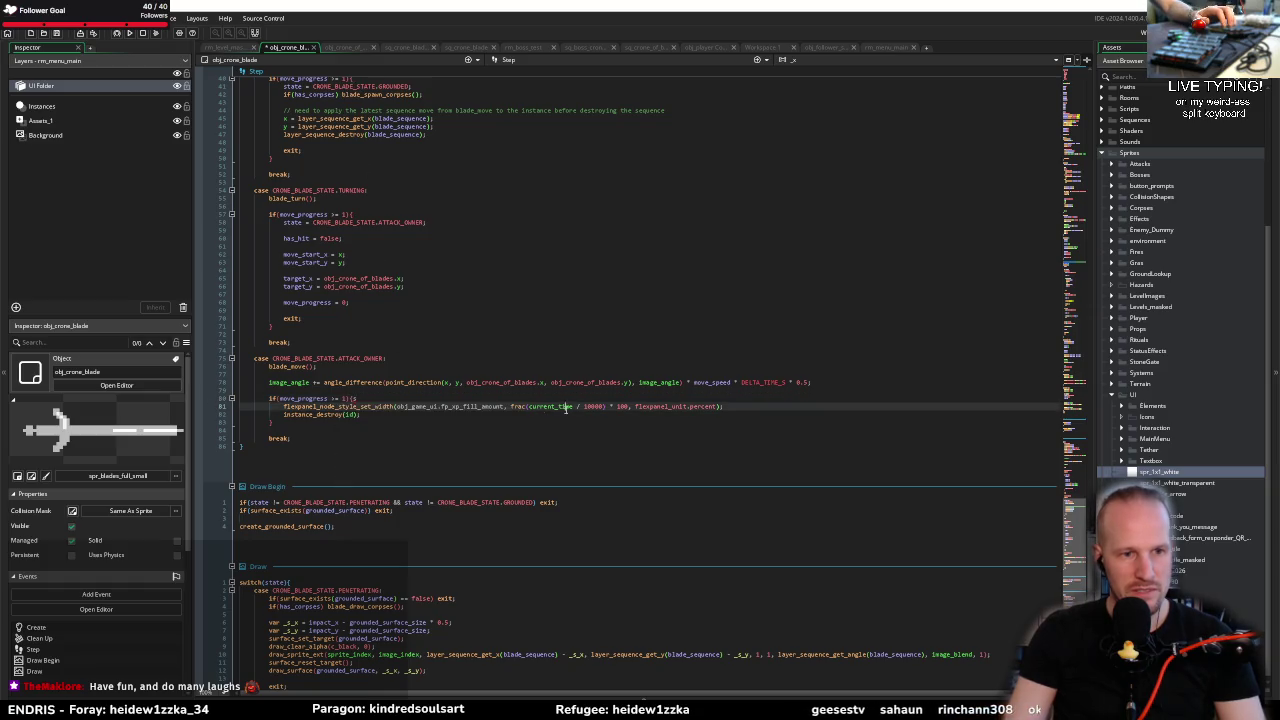
pyautogui.press('Down')
pyautogui.press('End')
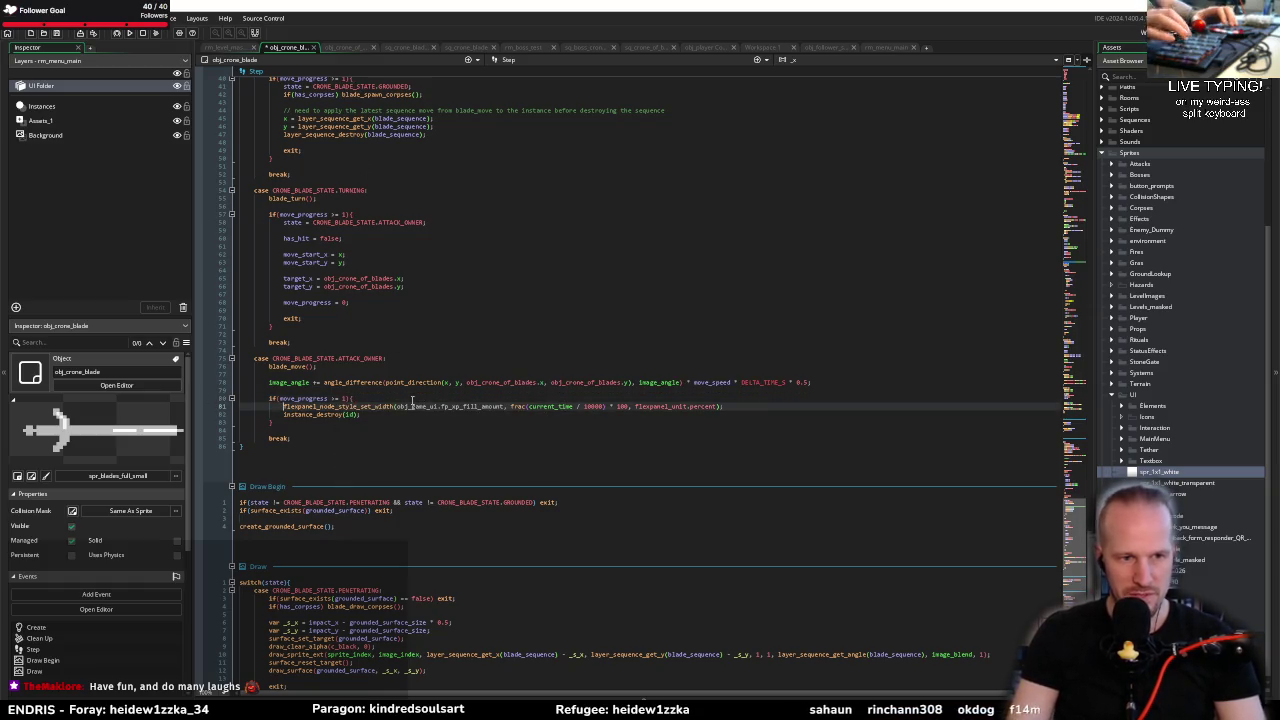
pyautogui.hotkey('shift', 'Home')
pyautogui.hotkey('ctrl', 'c')
pyautogui.press('Delete')
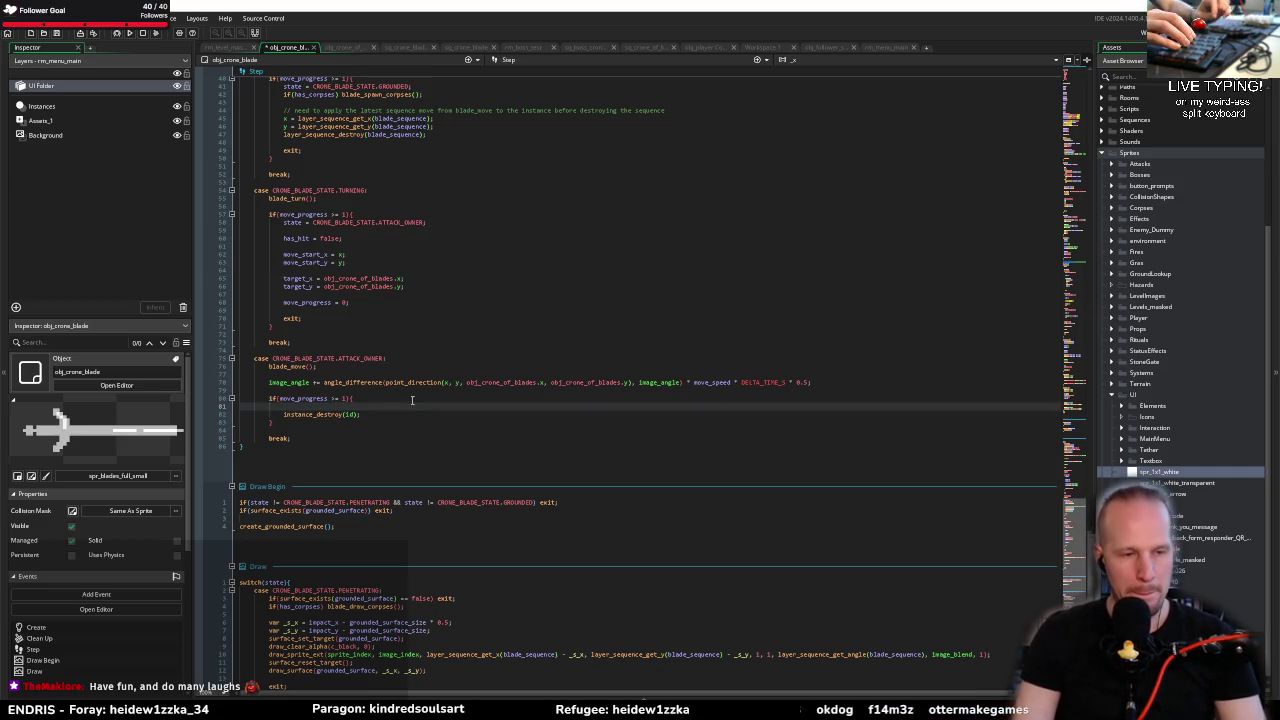
pyautogui.write('obj_cr')
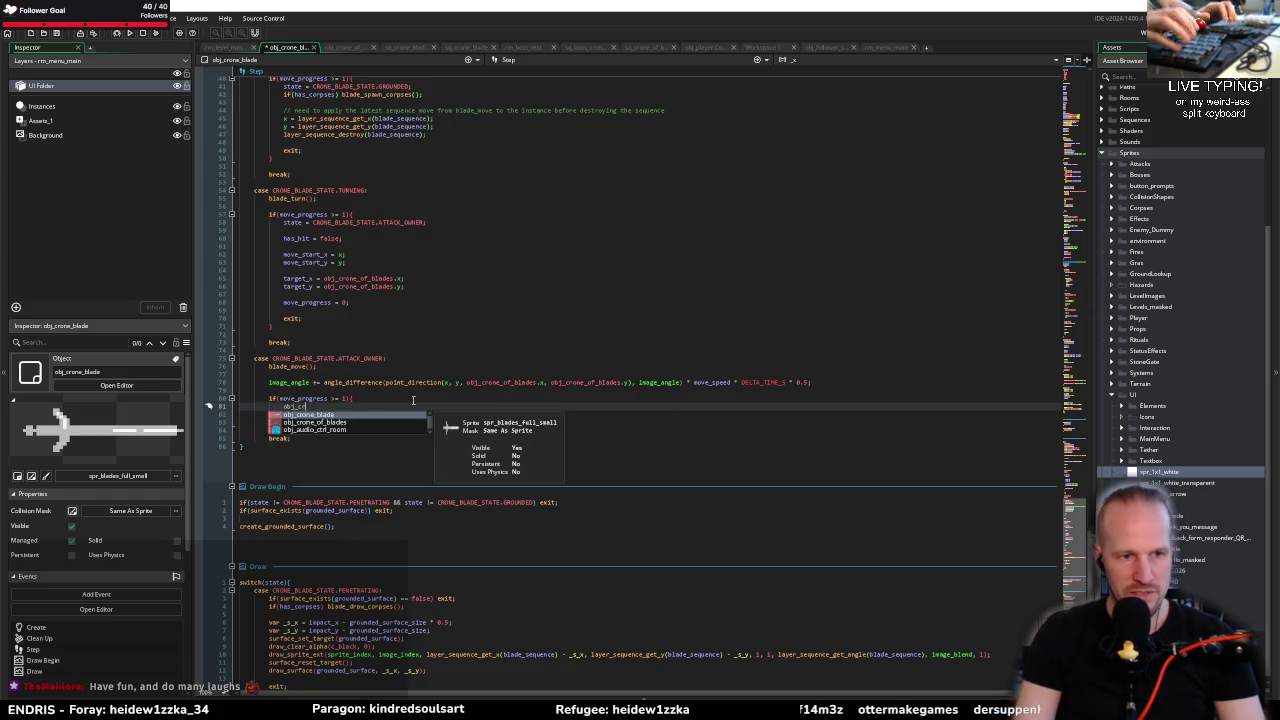
pyautogui.write('one_of_blades.helm')
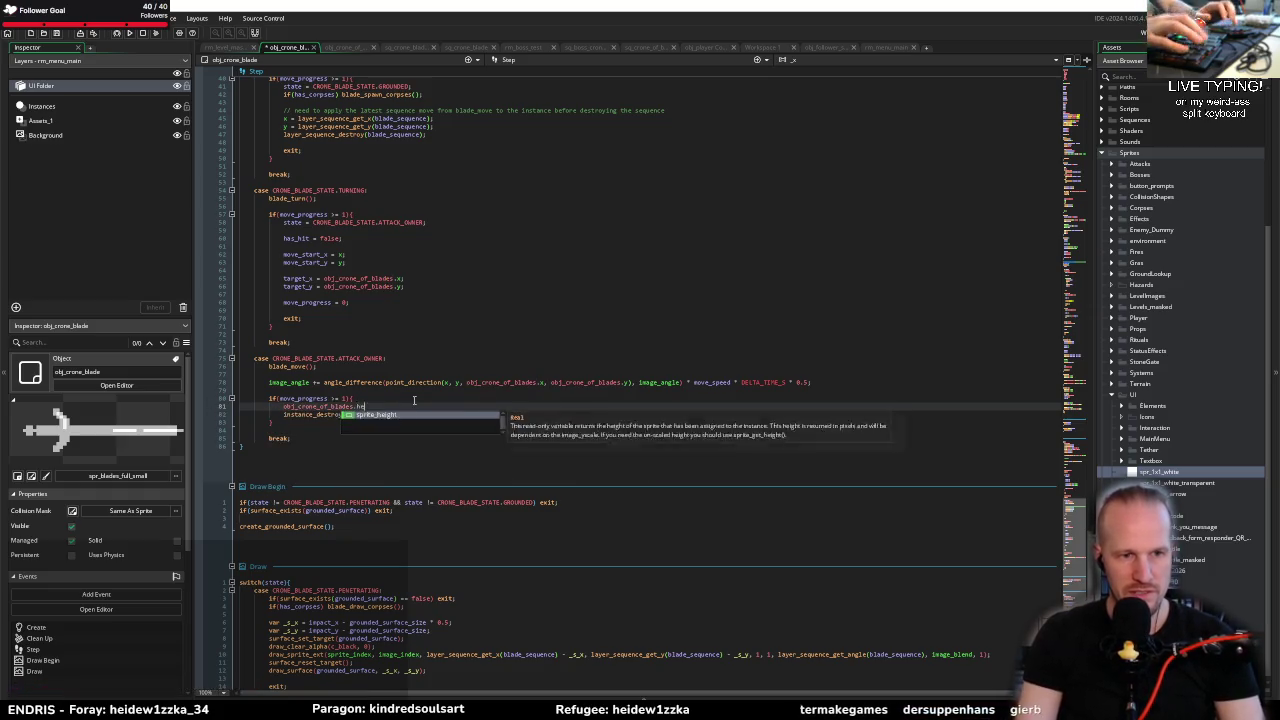
pyautogui.press('BackSpace')
pyautogui.press('BackSpace')
pyautogui.press('BackSpace')
pyautogui.write('set_')
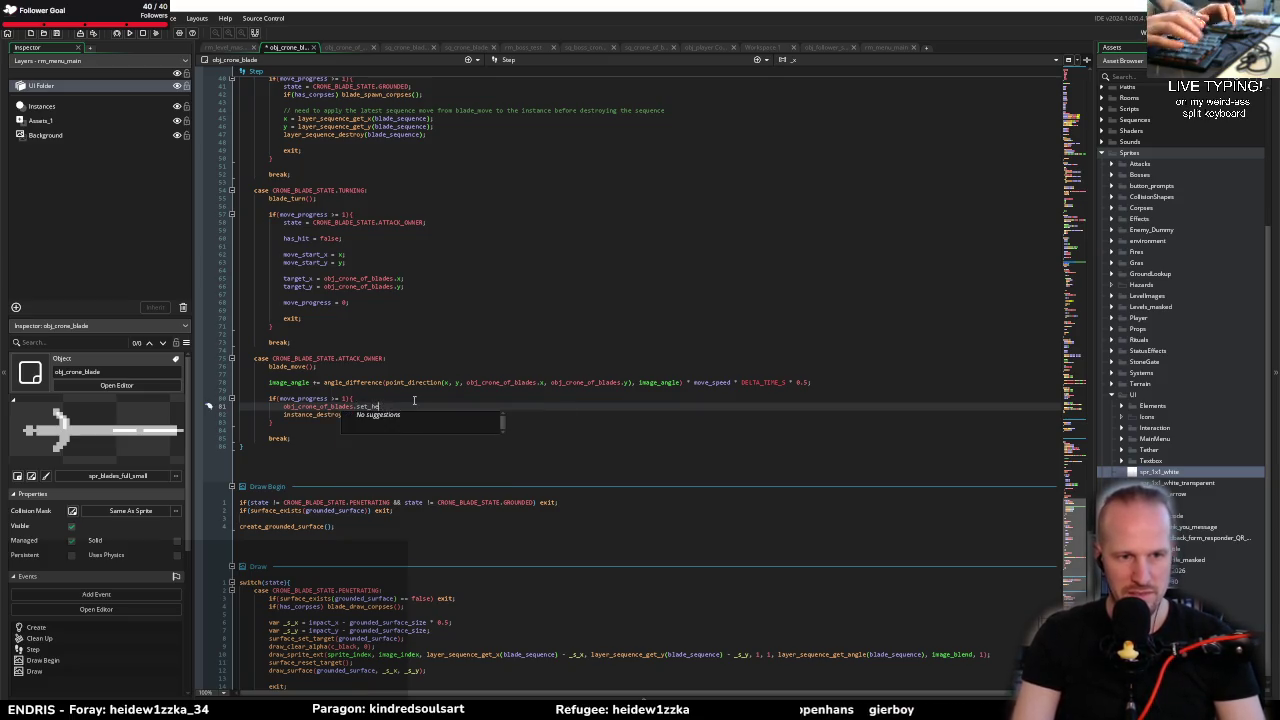
pyautogui.write('()')
pyautogui.write('decrea')
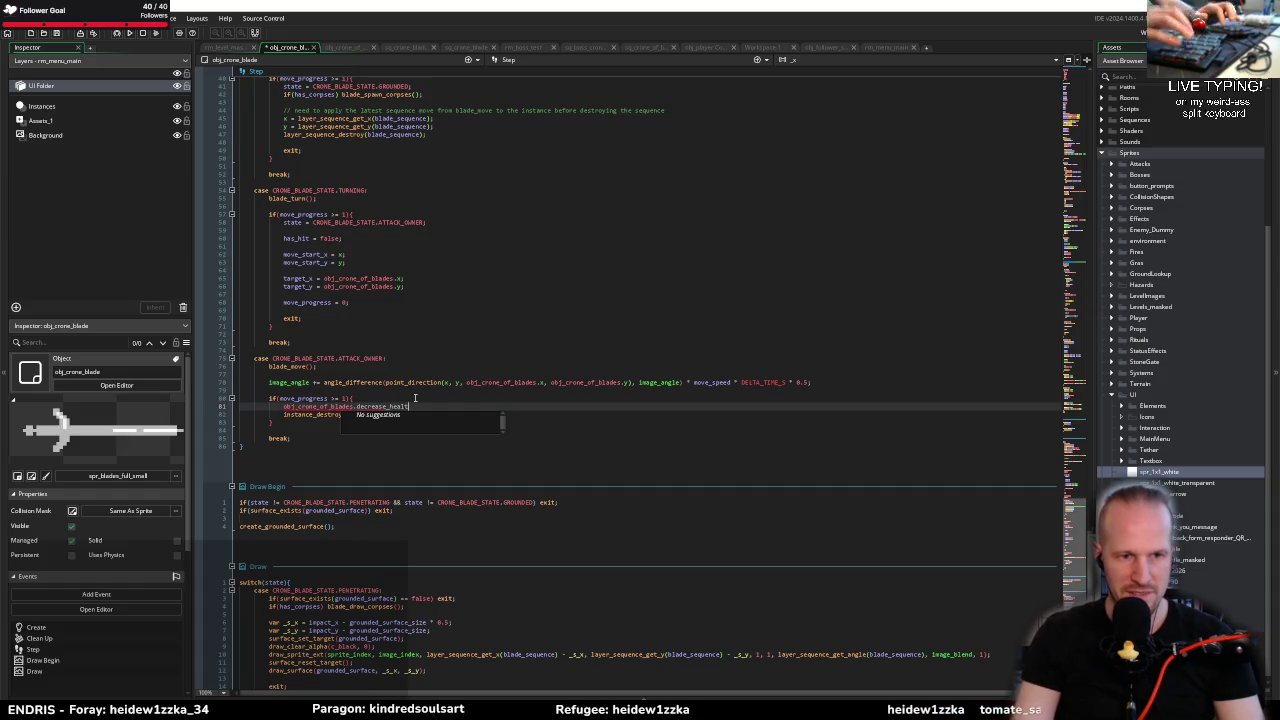
pyautogui.write('h();')
pyautogui.hotkey('ctrl', 's')
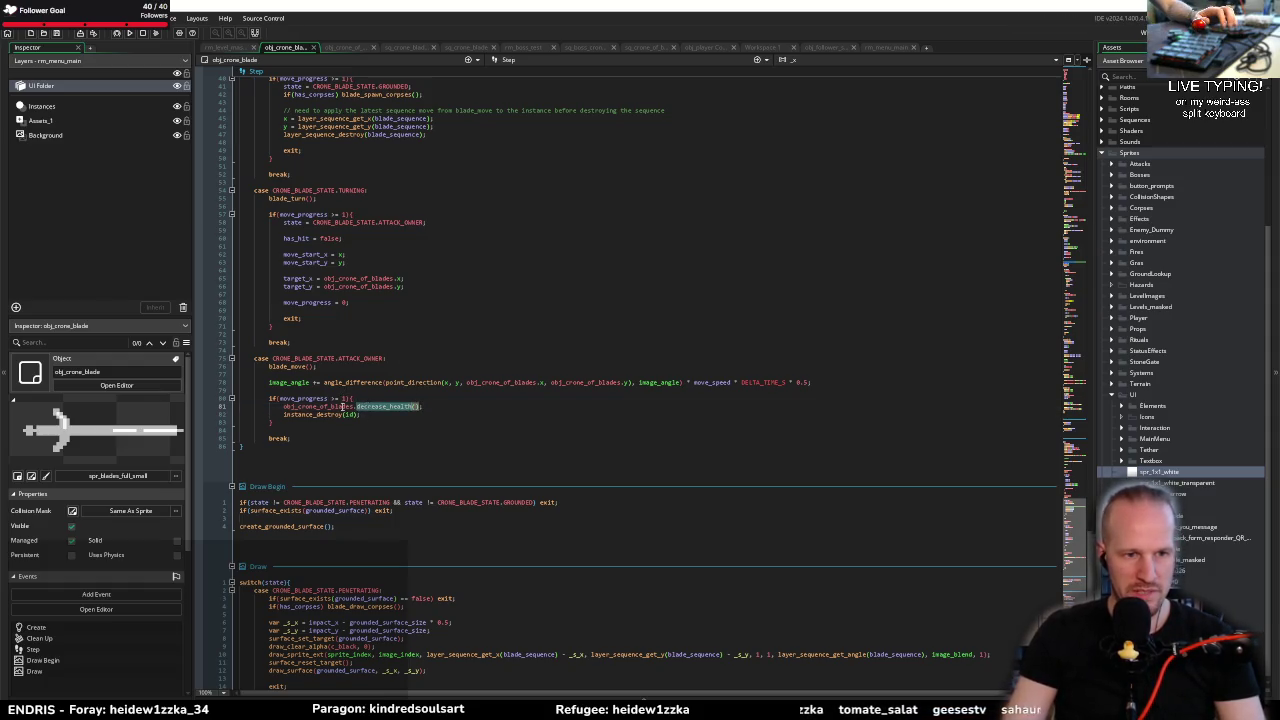
# Step: Jump to obj_crone_of_blades' Create code and start a new line after line 23
pyautogui.middleClick(352, 407)
pyautogui.click(1000, 266)
pyautogui.press('Return')
pyautogui.press('Return')
# Step: Paste the fill-width statement into decrease_health and remove its obj_game_ui prefix
pyautogui.write('decrease_health')
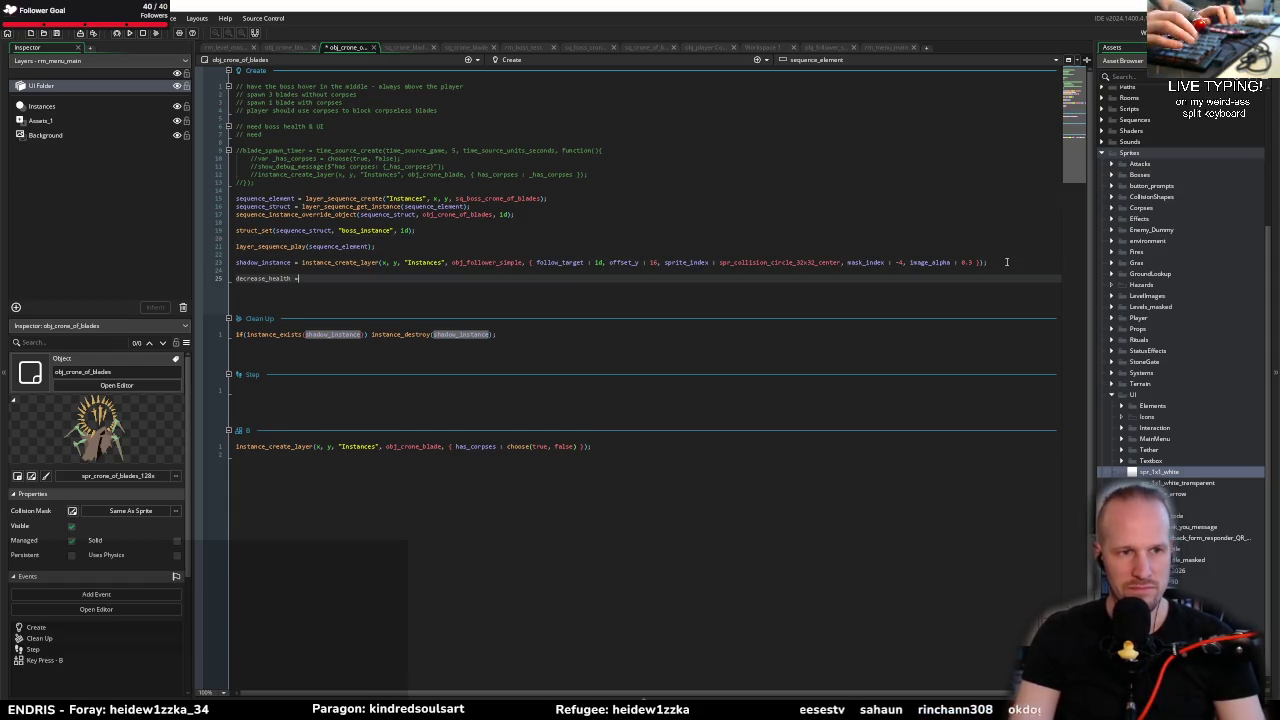
pyautogui.write(' = function(){')
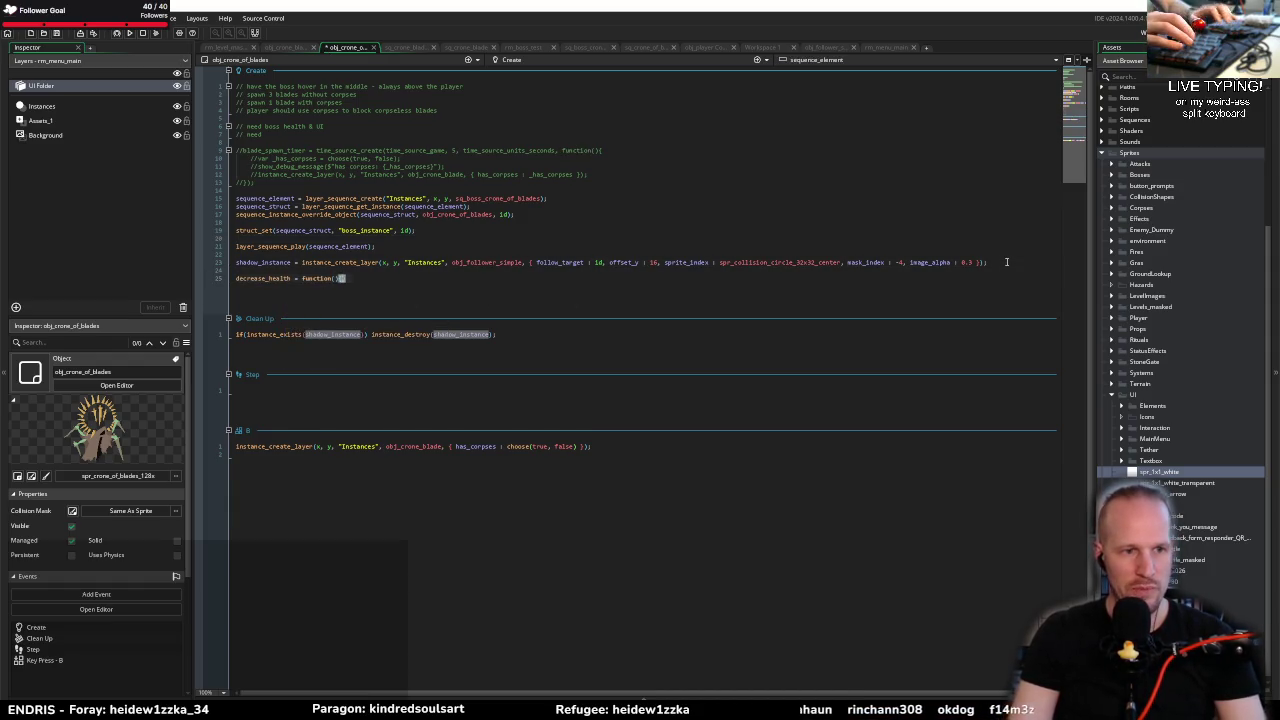
pyautogui.press('Return')
pyautogui.write('decrease_health')
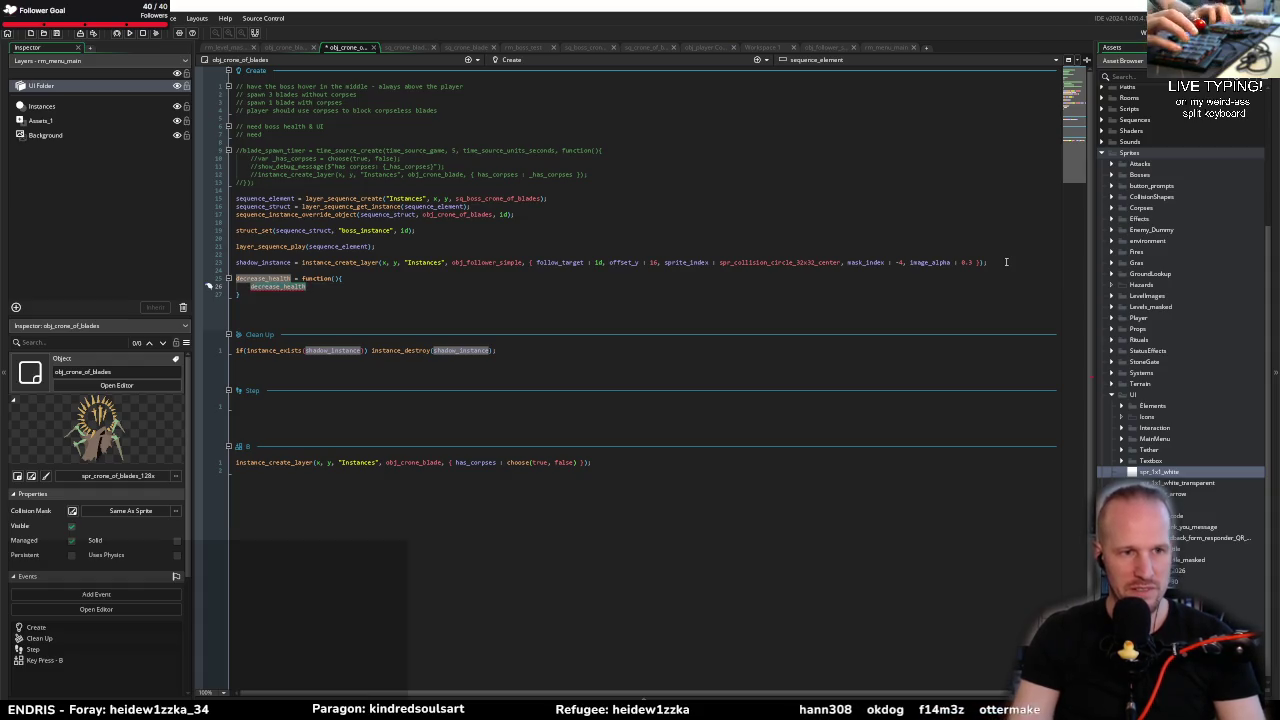
pyautogui.hotkey('ctrl', 'v')
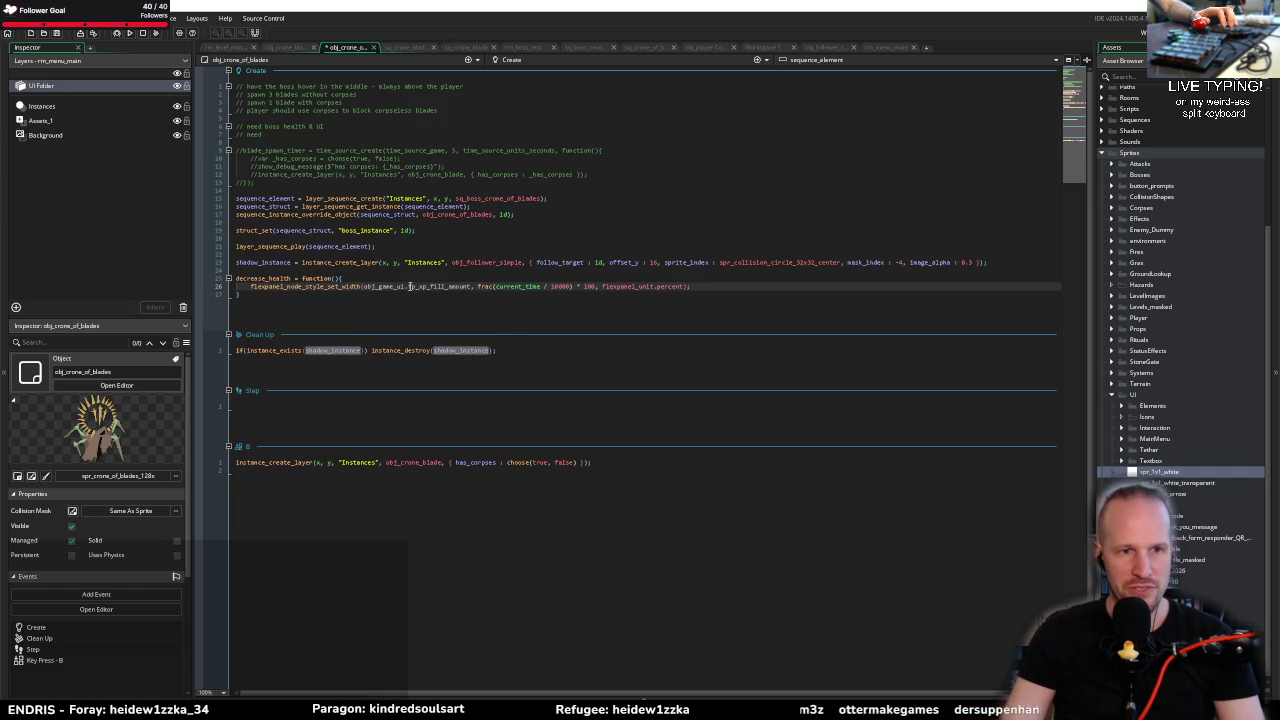
pyautogui.moveTo(409, 286); pyautogui.dragTo(383, 287)
pyautogui.press('BackSpace')
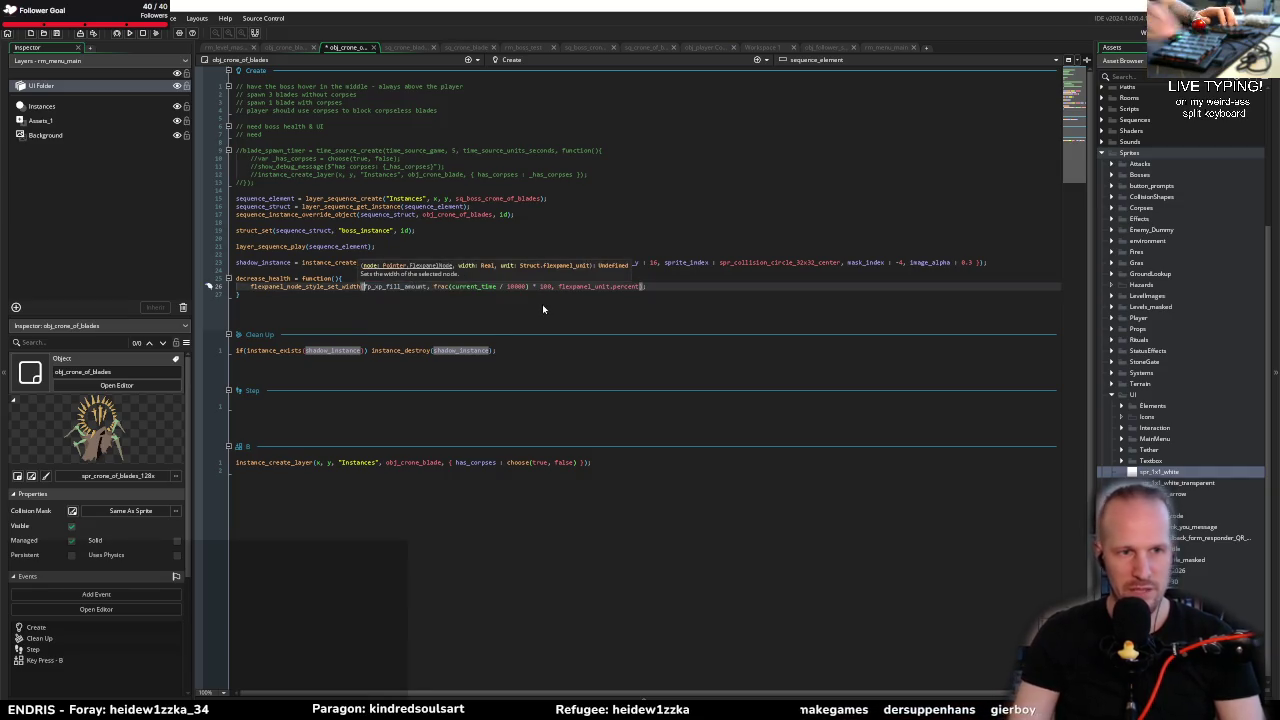
# Step: Copy fp_xp_fill_amount onto blank line 24, then switch to the other project's obj_knight code
pyautogui.doubleClick(389, 287)
pyautogui.hotkey('ctrl', 'c')
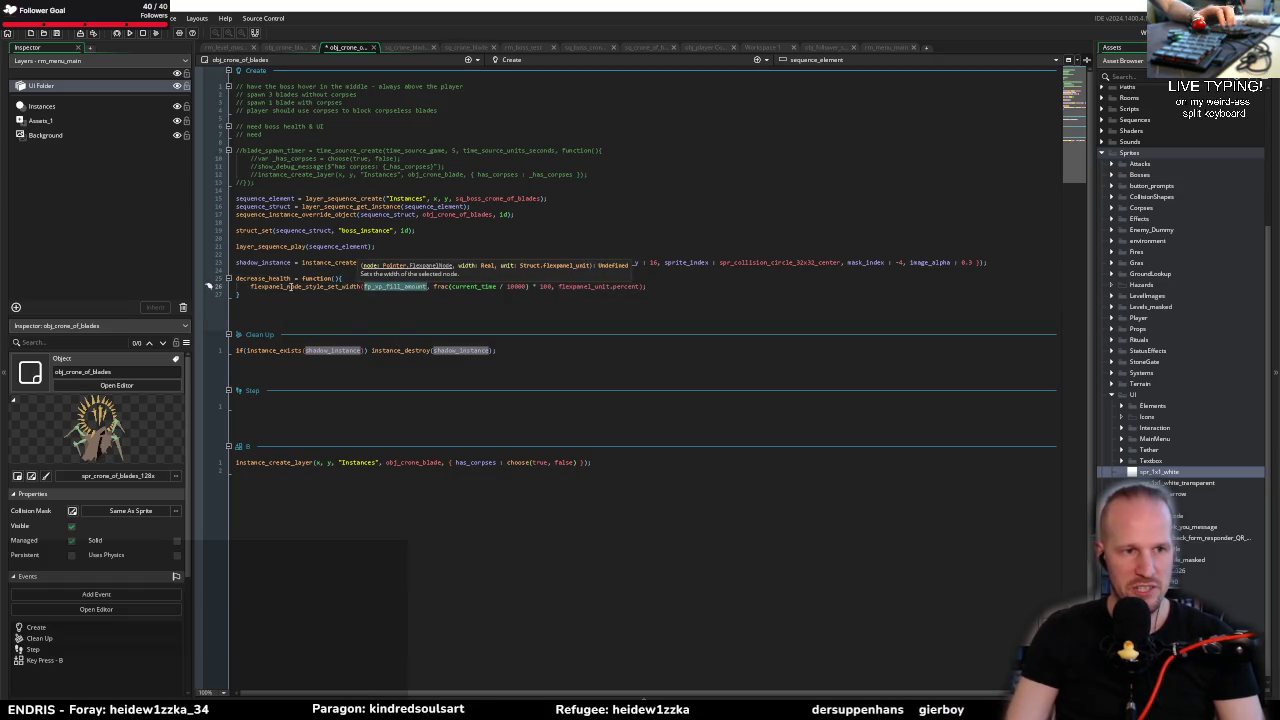
pyautogui.click(290, 270)
pyautogui.hotkey('ctrl', 'v')
pyautogui.press('Return')
pyautogui.hotkey('alt', 'Tab')
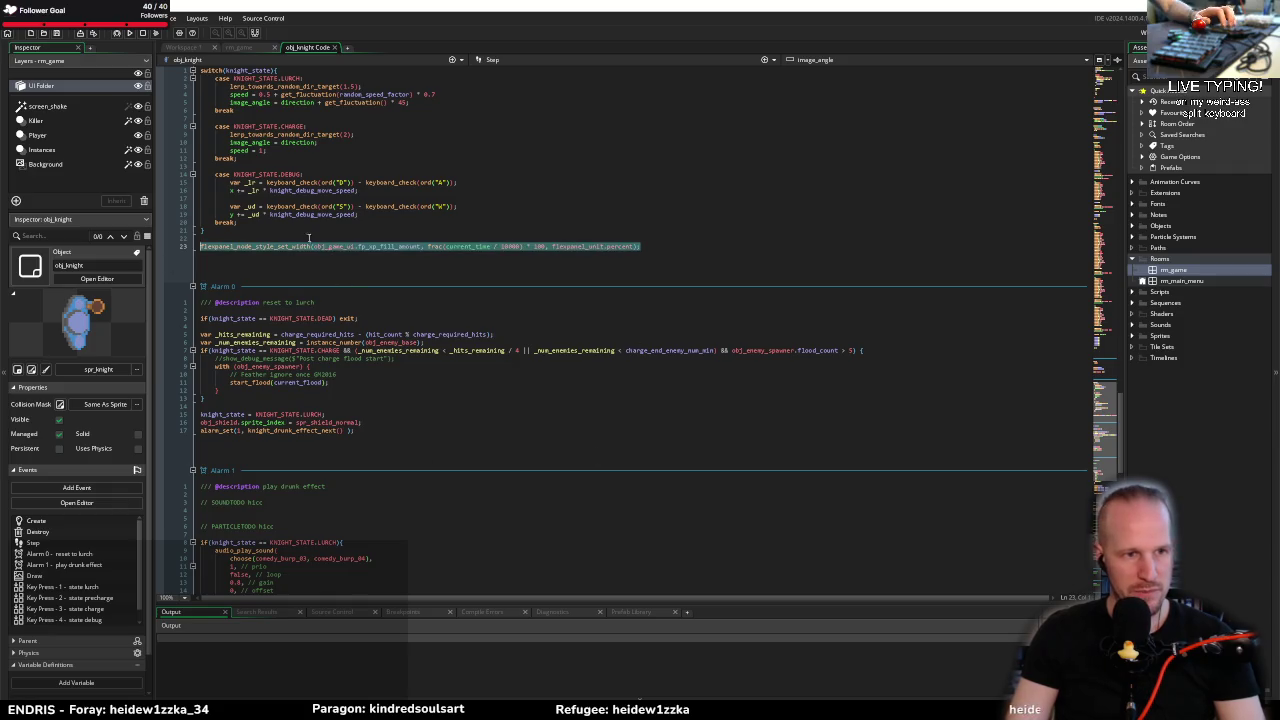
# Step: Copy both UI root and fp_xp_fill_amount lookup lines from obj_game_ui's Create event
pyautogui.scroll(10, 290, 349)
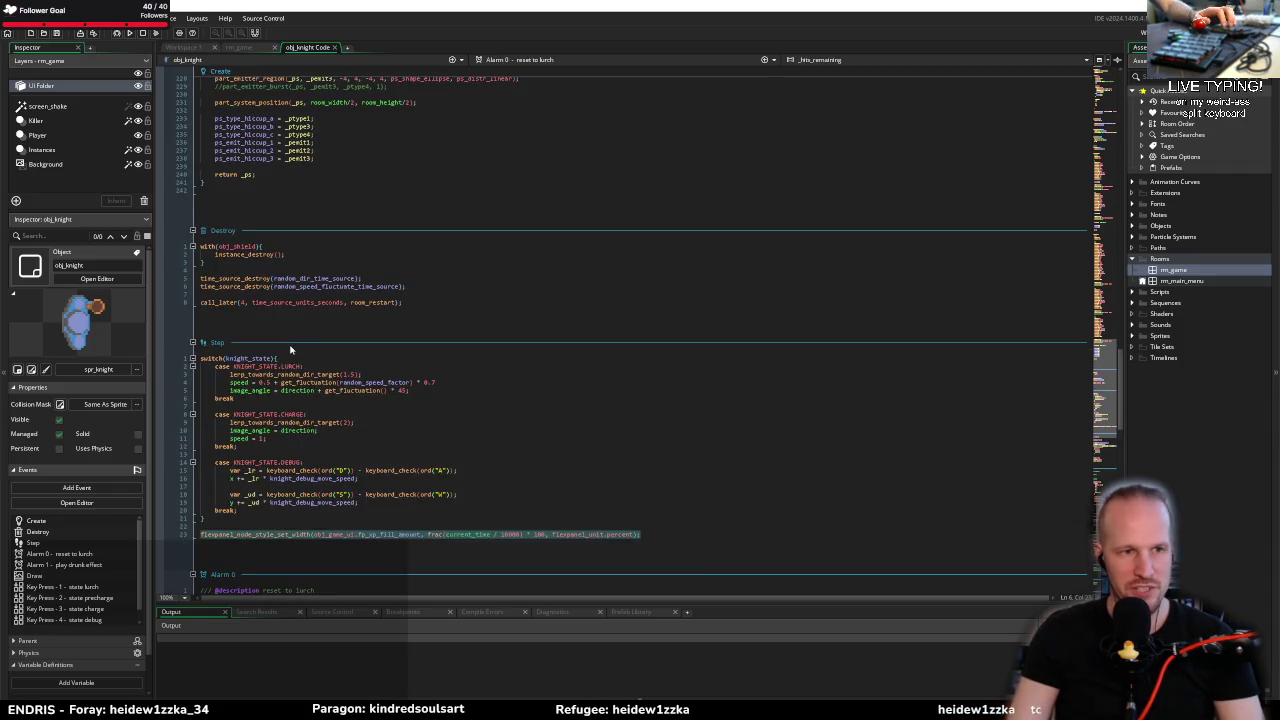
pyautogui.hotkey('alt', 'Tab')
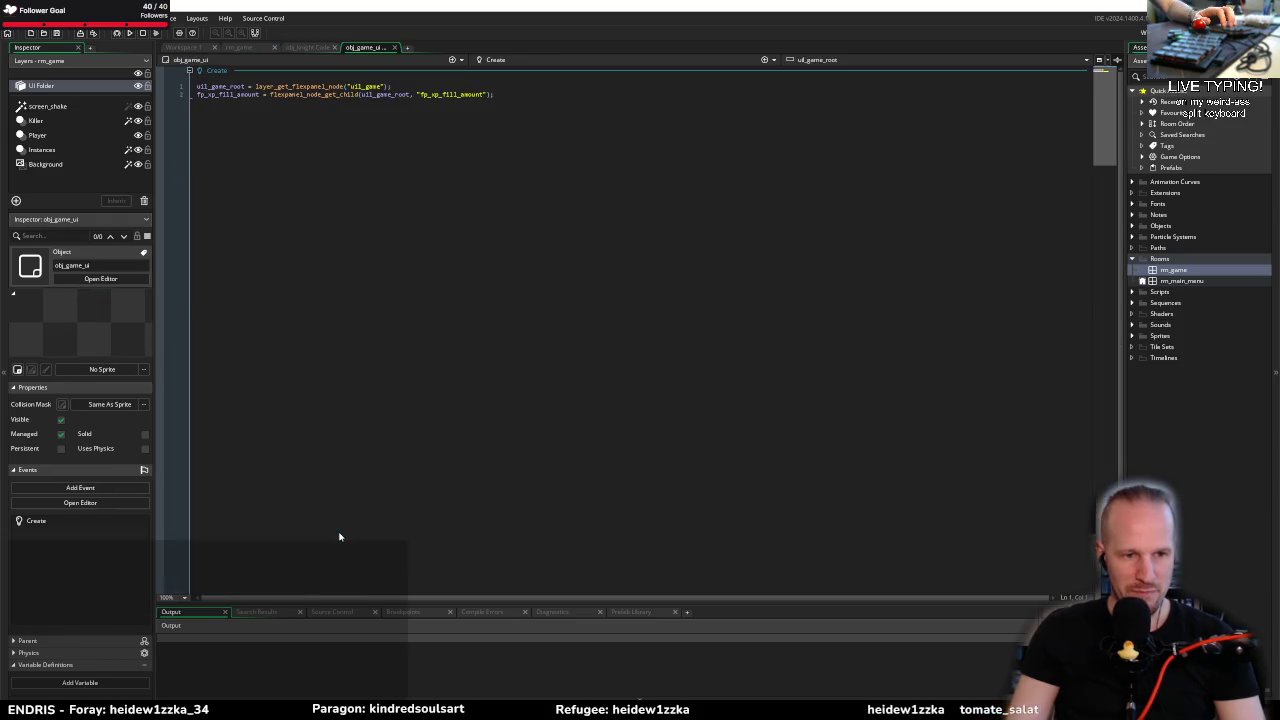
pyautogui.hotkey('ctrl', 'a')
pyautogui.hotkey('alt', 'Tab')
# Step: Paste the lookup lines below shadow_instance in obj_crone_of_blades Create and select the ui_game layer name
pyautogui.click(380, 246)
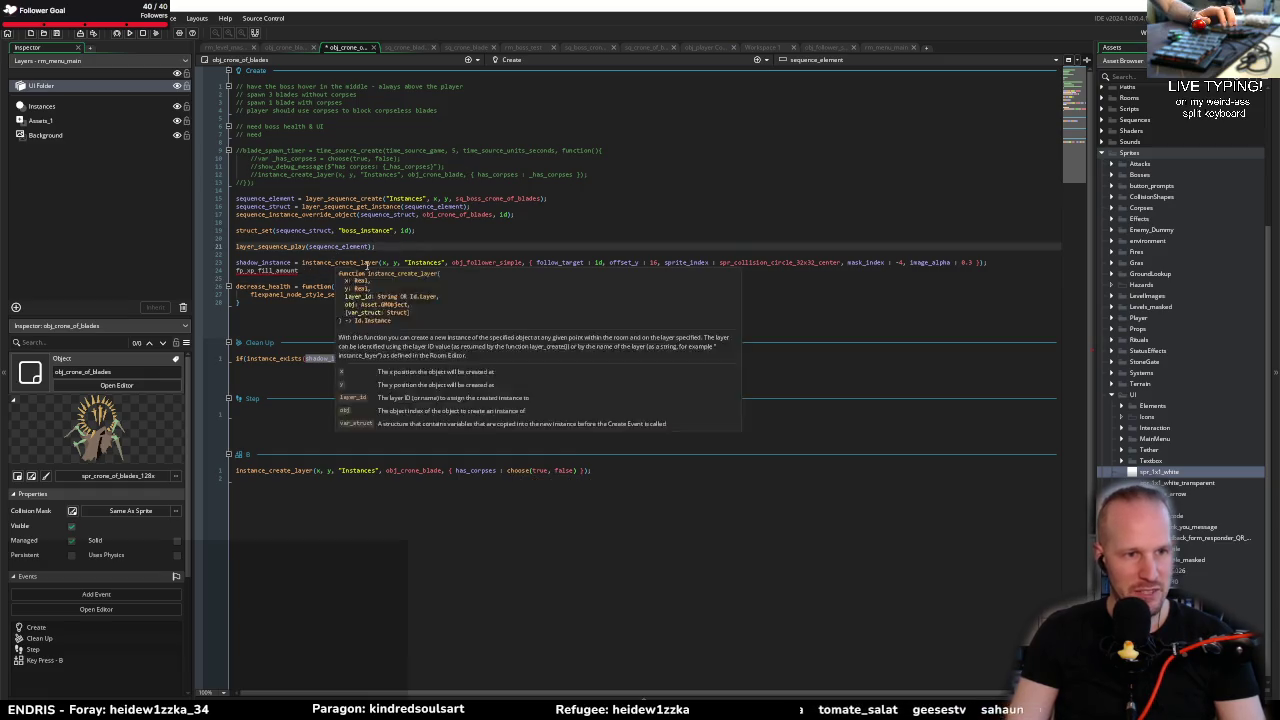
pyautogui.click(1022, 264)
pyautogui.press('Return')
pyautogui.press('Return')
pyautogui.write('ui1_game_root = layer_get_flexpanel_node("ui1_game"); fp_xp_fill_amount = flexpanel_node_get_child(ui1_game_root, "fp_xp_fill_amount");')
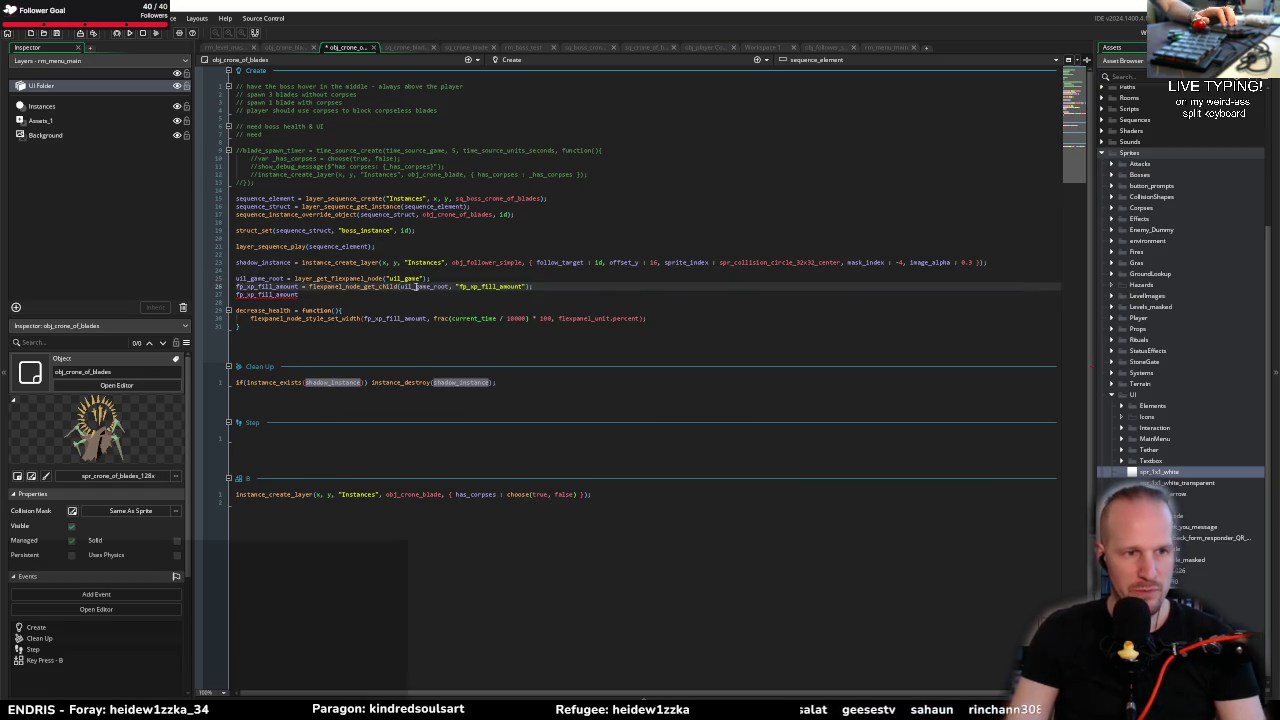
pyautogui.doubleClick(266, 279)
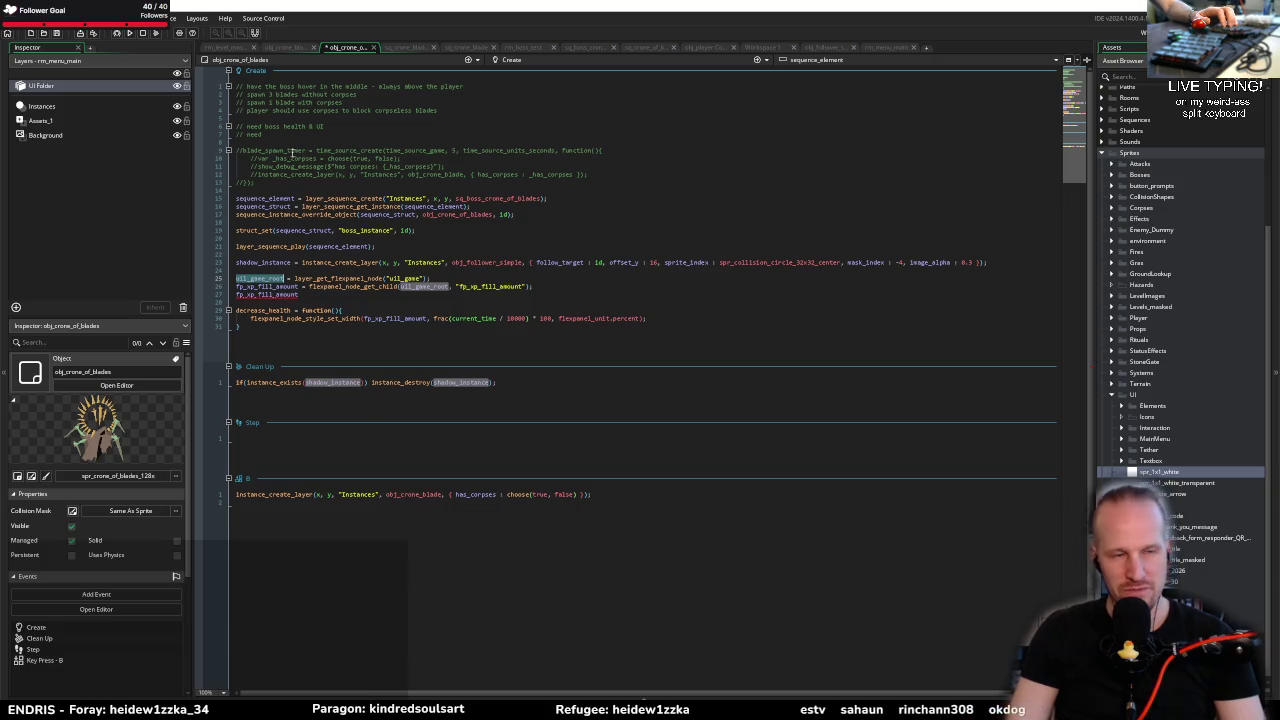
pyautogui.press('End')
pyautogui.press('Left')
pyautogui.press('Left')
pyautogui.press('Left')
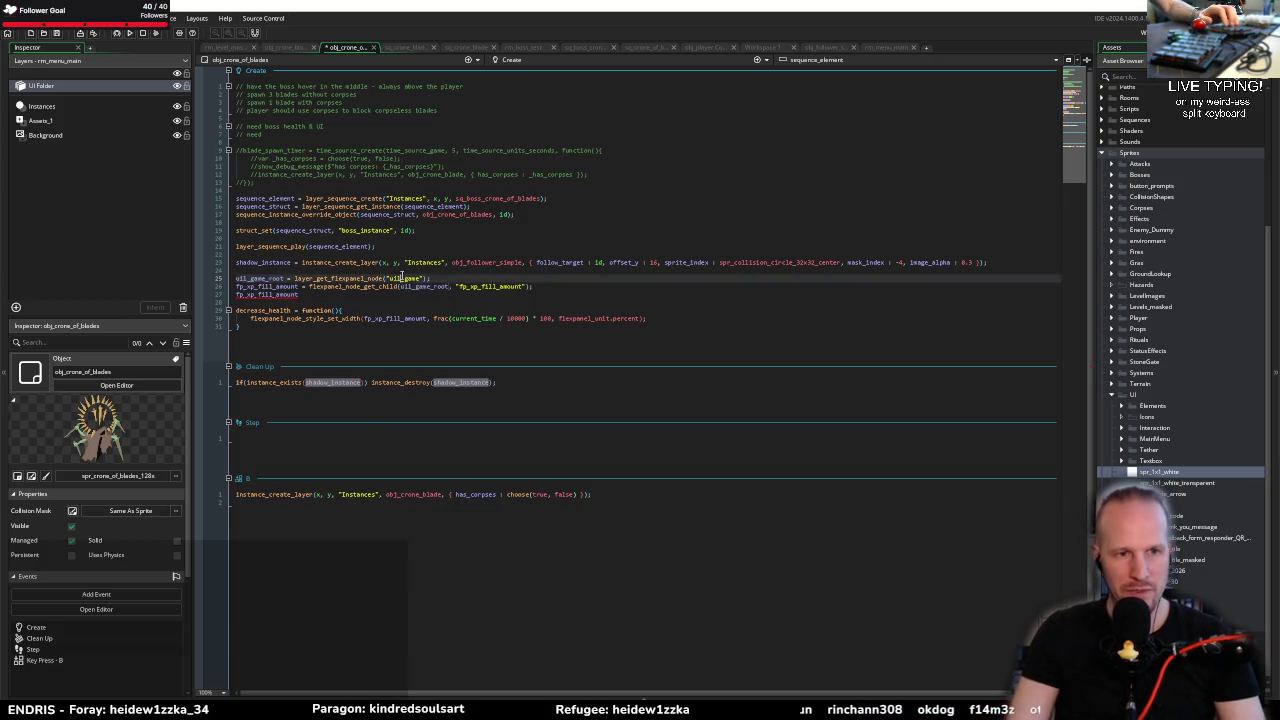
# Step: Check the UI layer name in rm_boss_test and change the lookup's layer to ui_boss_health
pyautogui.click(520, 48)
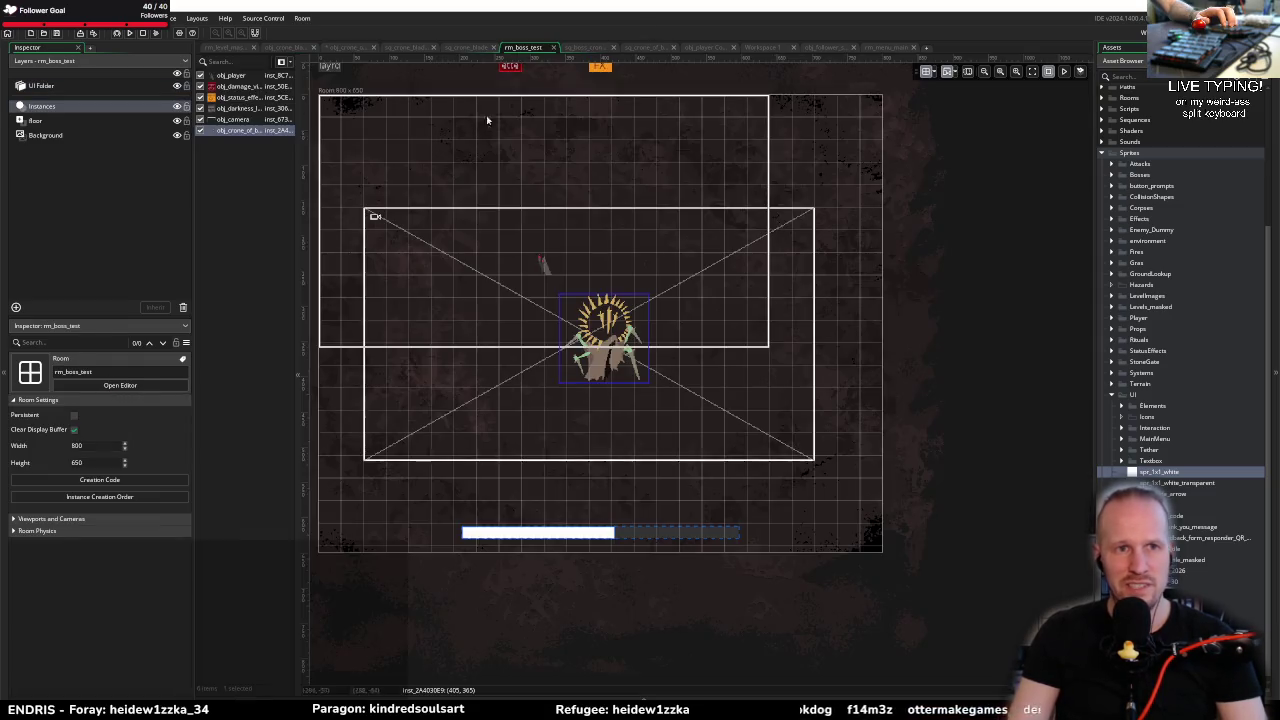
pyautogui.click(103, 86)
pyautogui.click(240, 76)
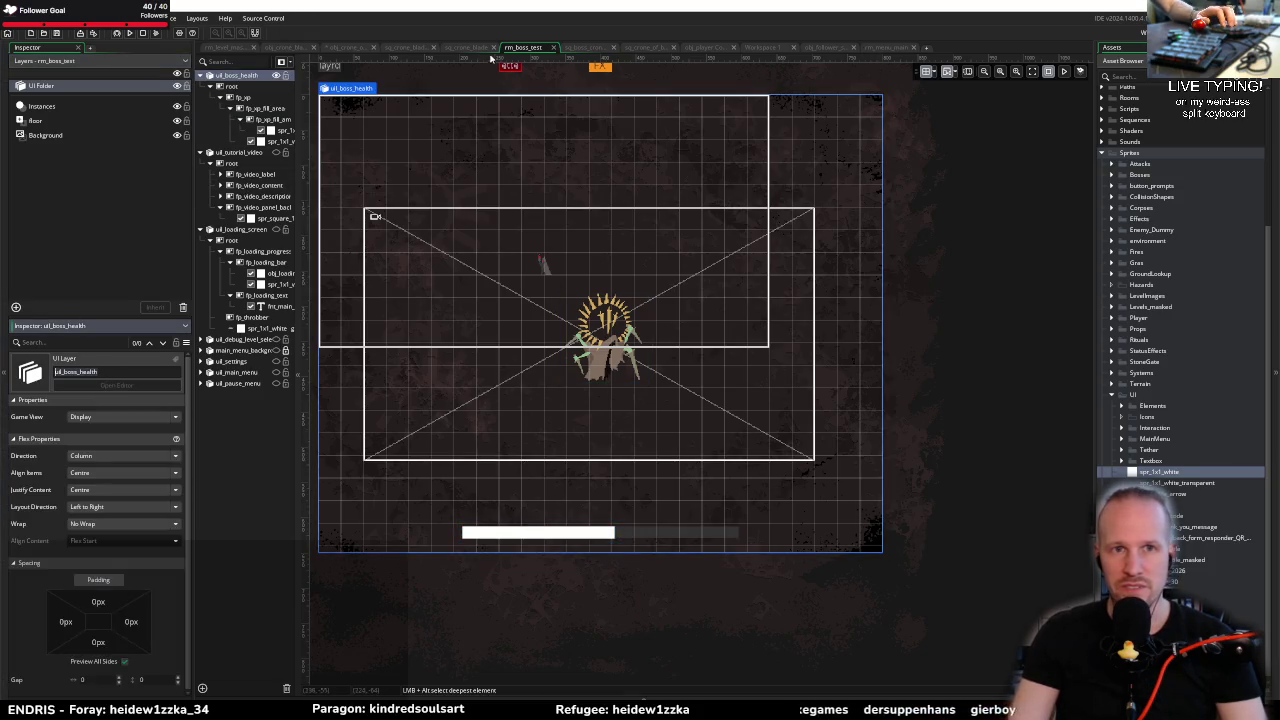
pyautogui.click(345, 48)
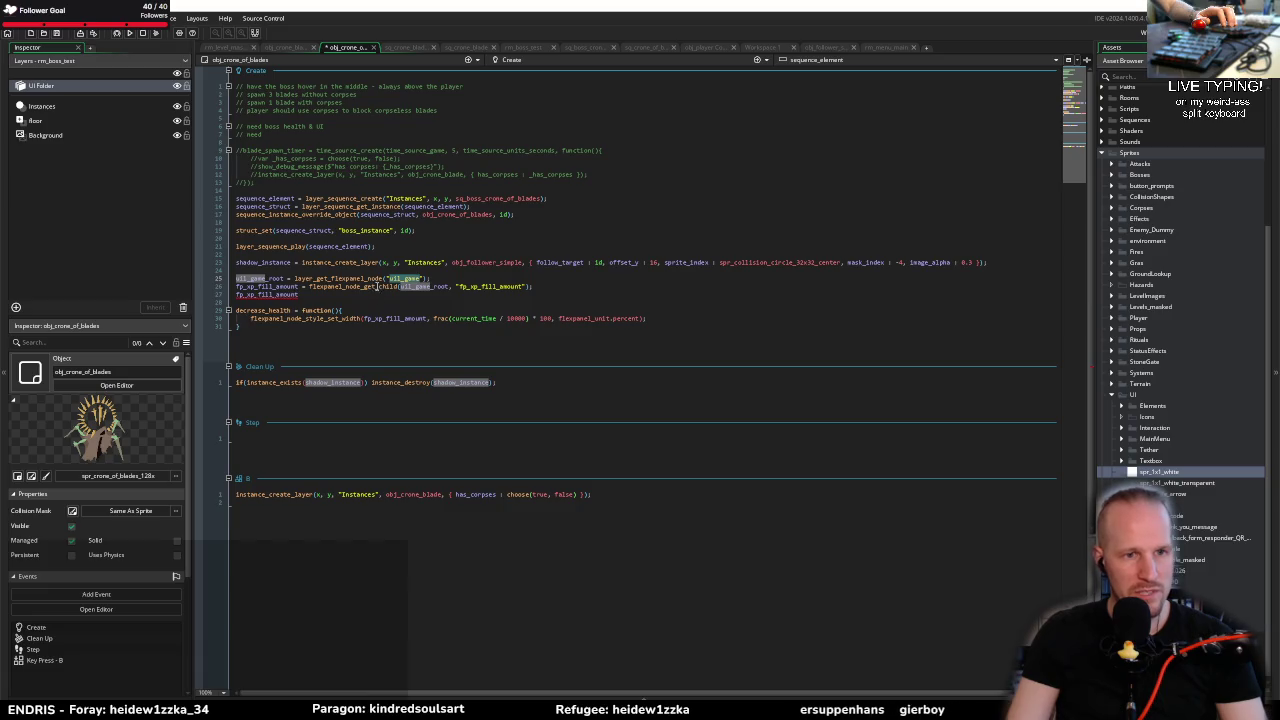
pyautogui.write('ui_boss_health')
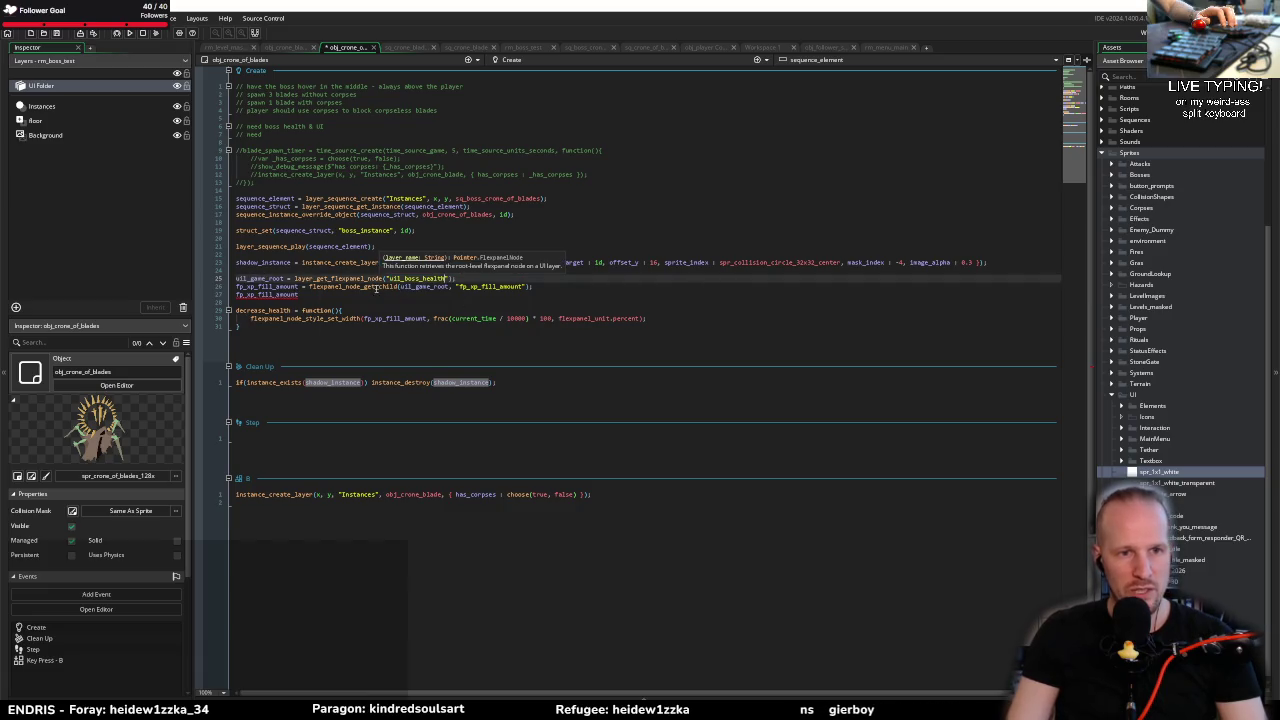
# Step: Delete the leftover fp_xp_fill_amount line and leave blank lines after the lookup code
pyautogui.doubleClick(349, 286)
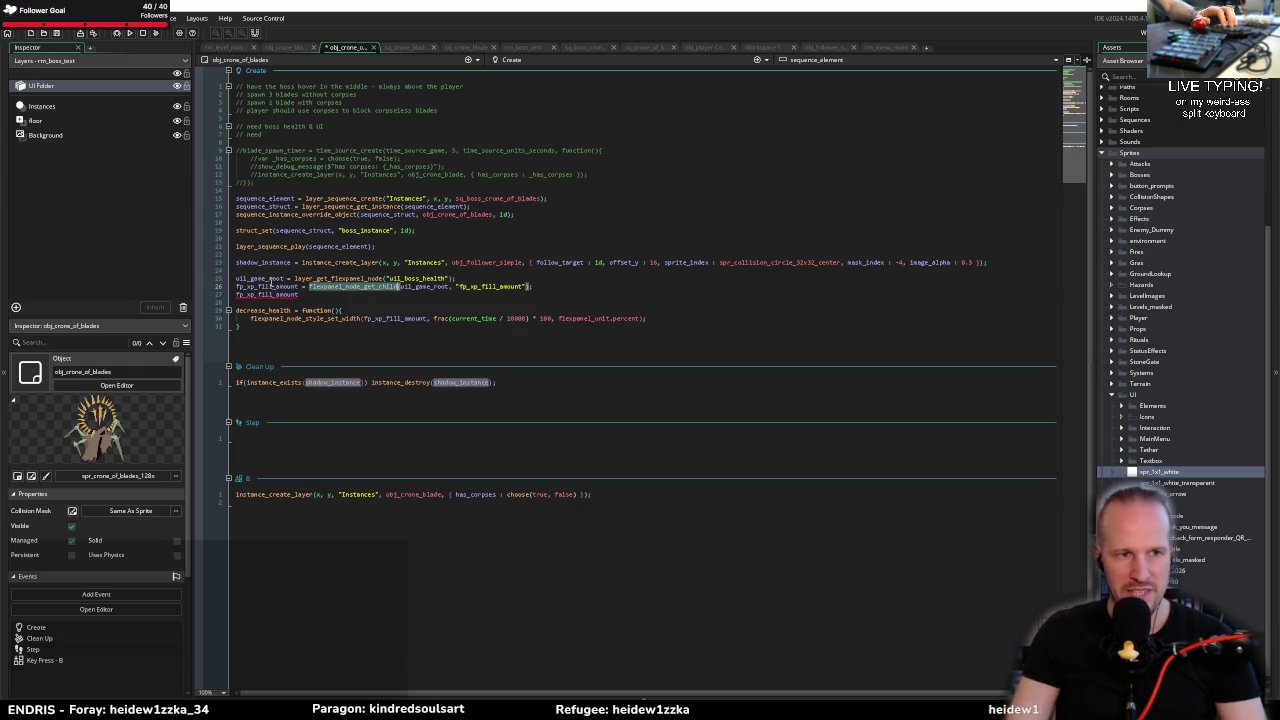
pyautogui.doubleClick(258, 287)
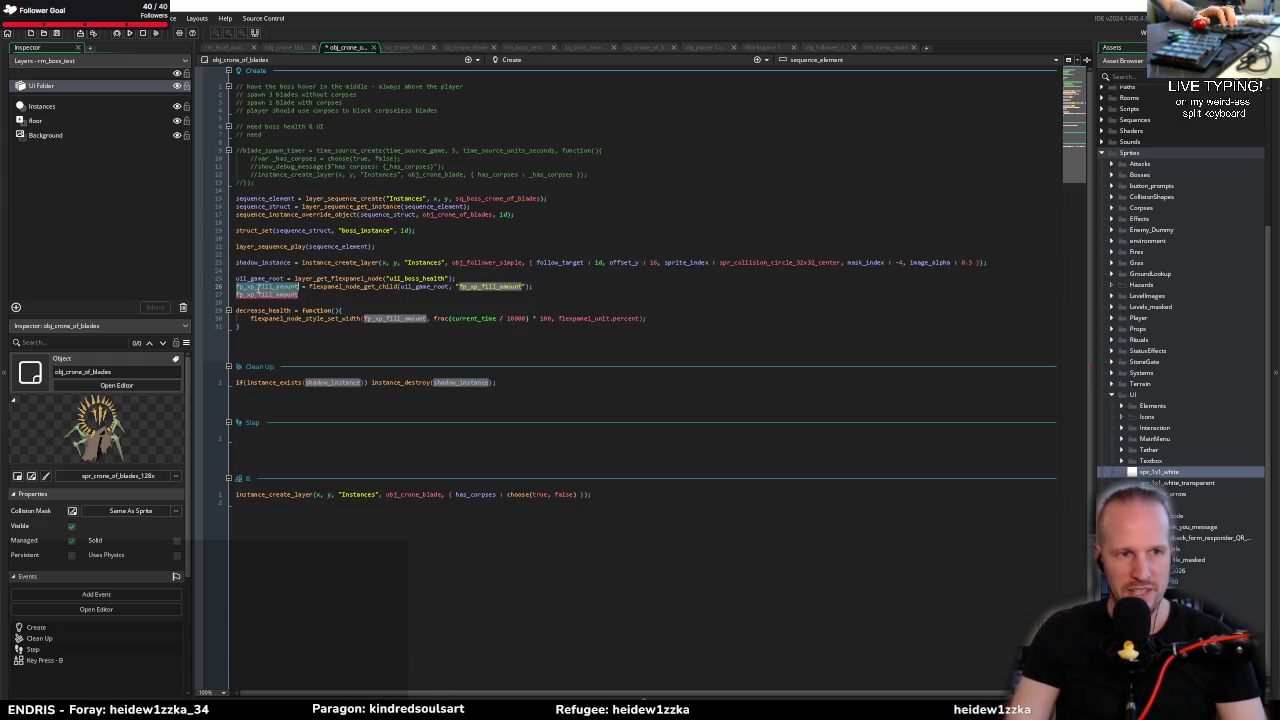
pyautogui.doubleClick(481, 284)
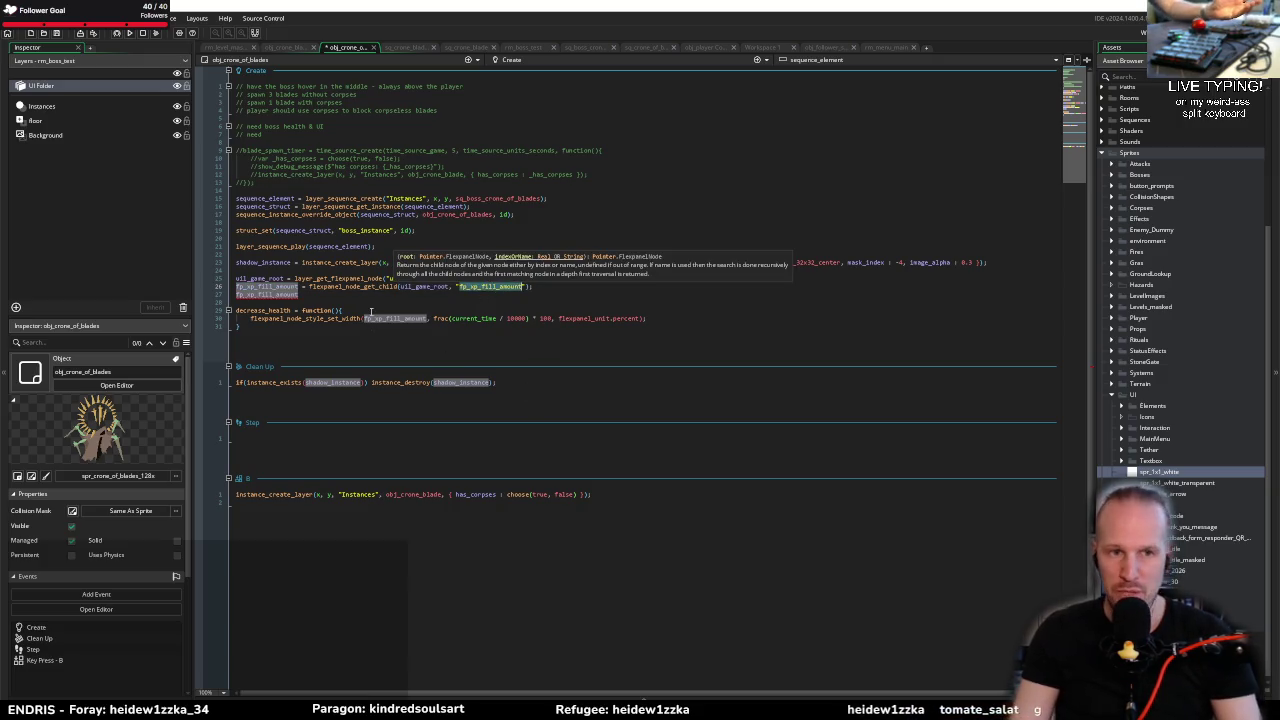
pyautogui.click(309, 296)
pyautogui.press('BackSpace')
pyautogui.press('BackSpace')
pyautogui.click(398, 296)
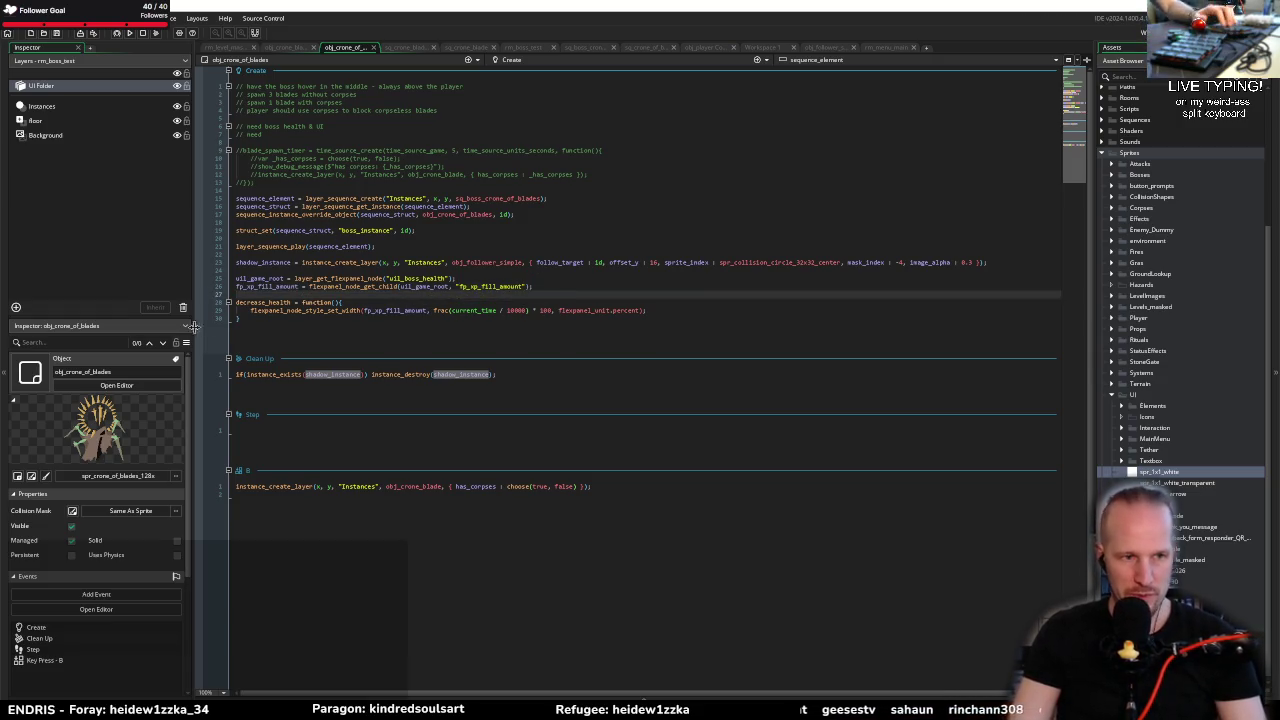
pyautogui.press('Return')
pyautogui.press('Return')
pyautogui.press('Up')
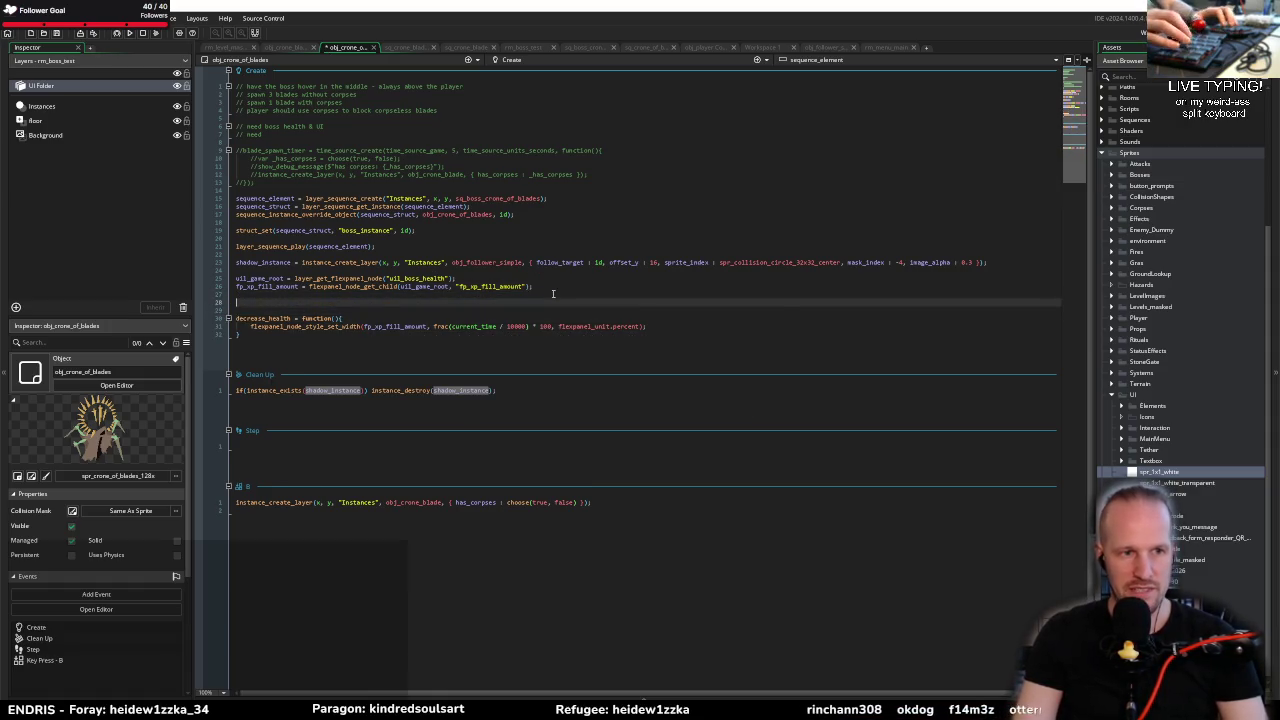
# Step: Add boss_health = 100 to the Create code
pyautogui.write('health =')
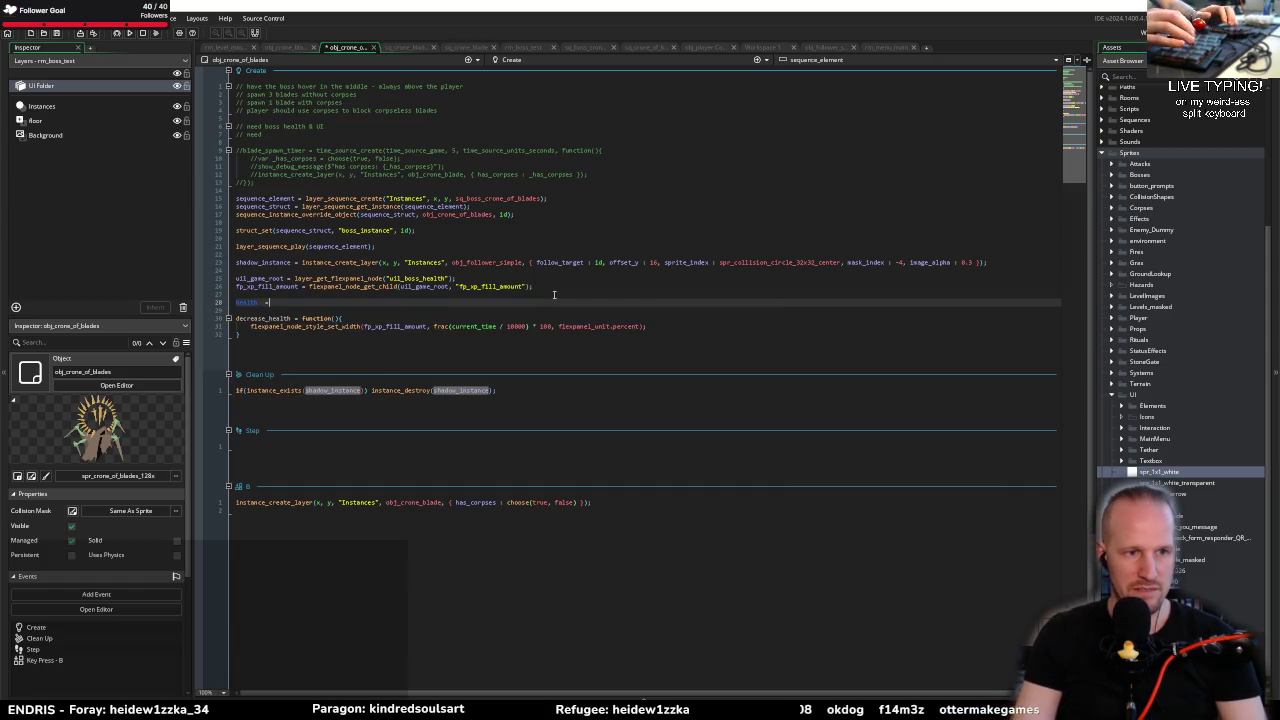
pyautogui.write('= 100;')
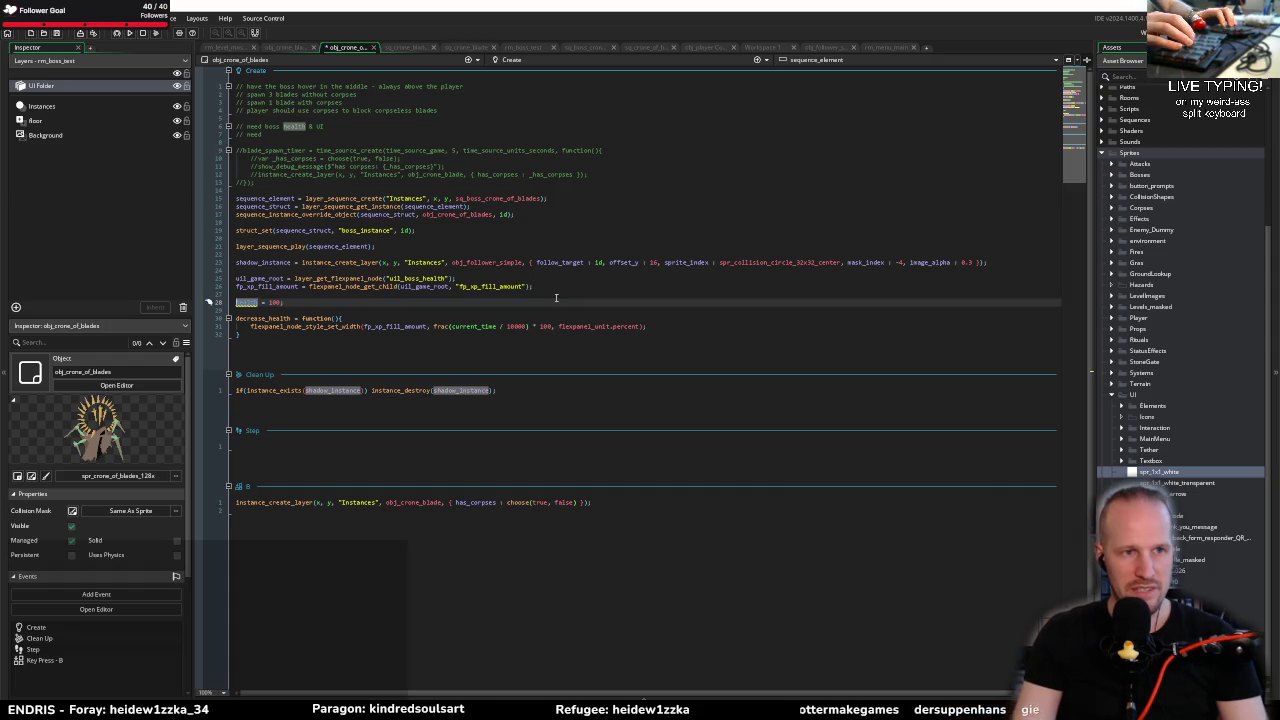
pyautogui.click(237, 302)
pyautogui.write('boss_')
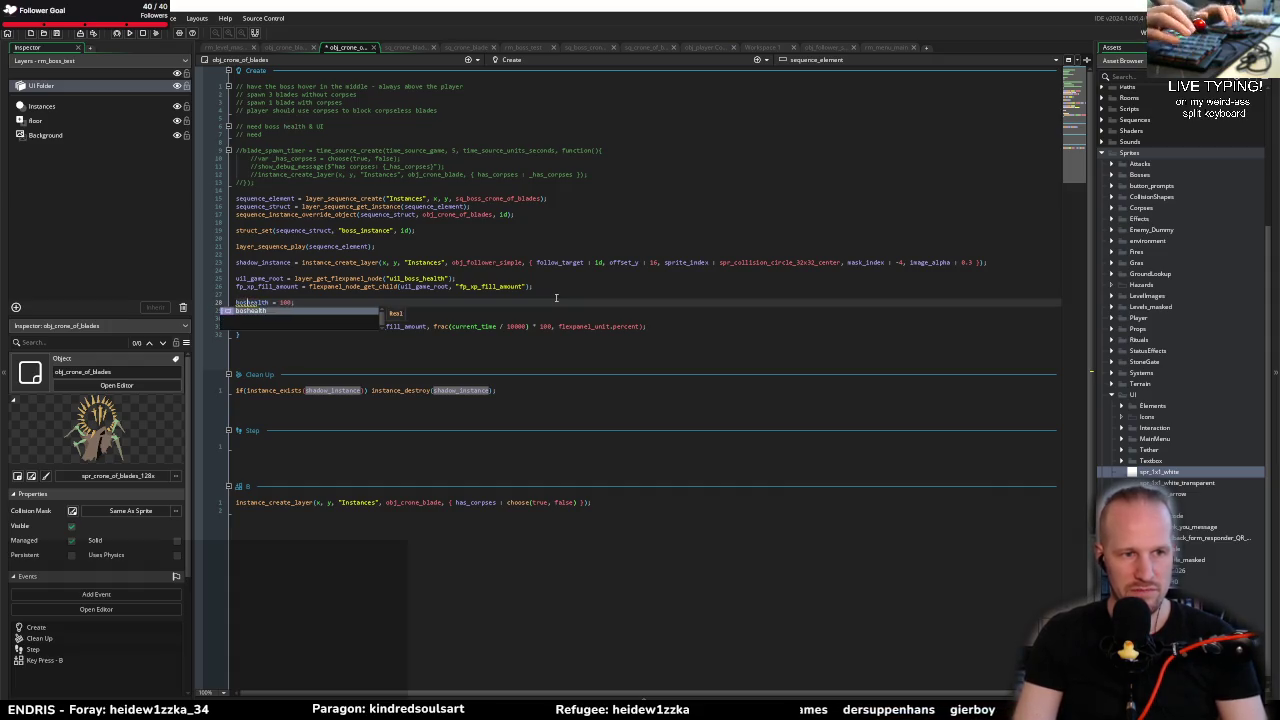
pyautogui.doubleClick(253, 302)
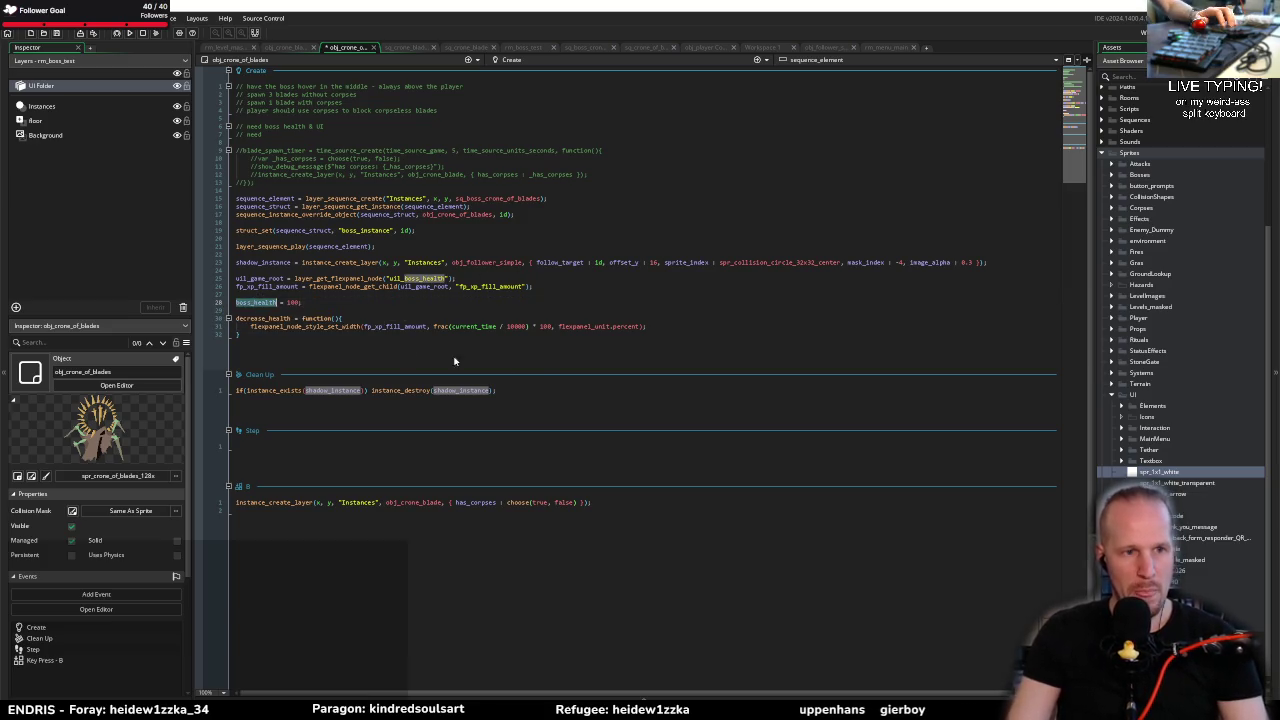
# Step: Make decrease_health subtract 10 from boss_health, and save
pyautogui.hotkey('ctrl', 'c')
pyautogui.click(405, 318)
pyautogui.press('Return')
pyautogui.hotkey('ctrl', 'v')
pyautogui.write('-')
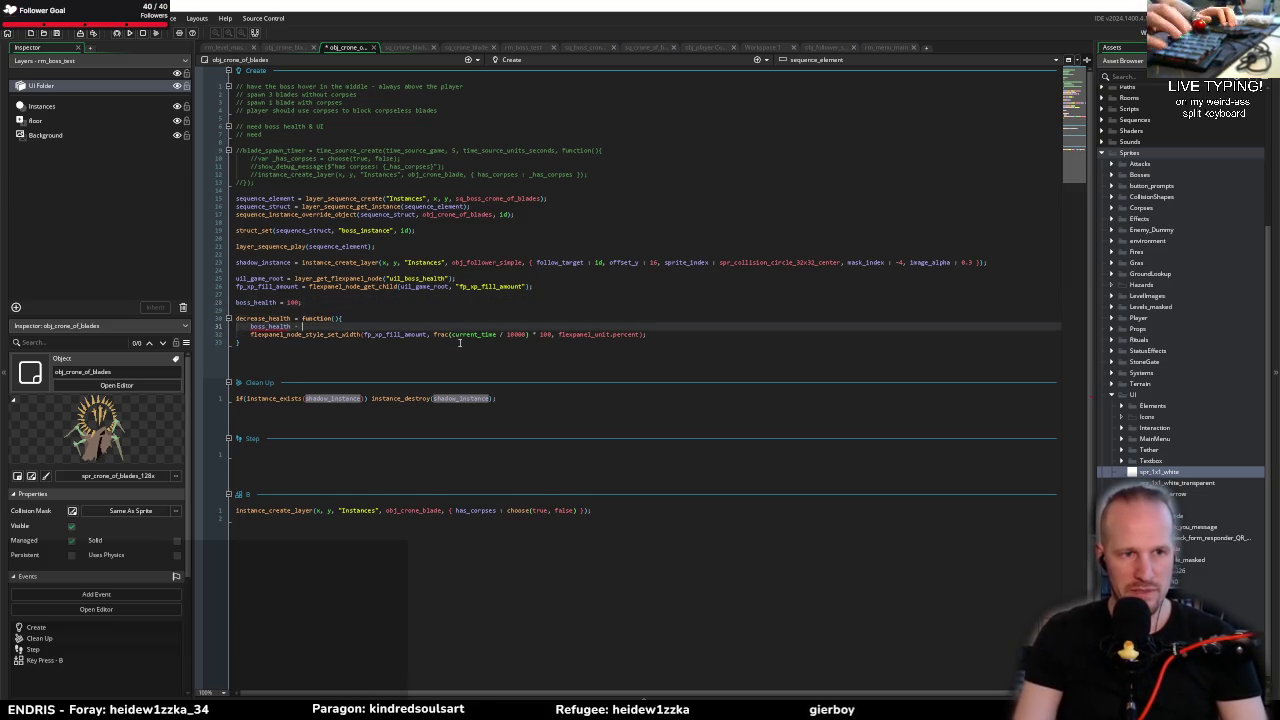
pyautogui.write('= 10')
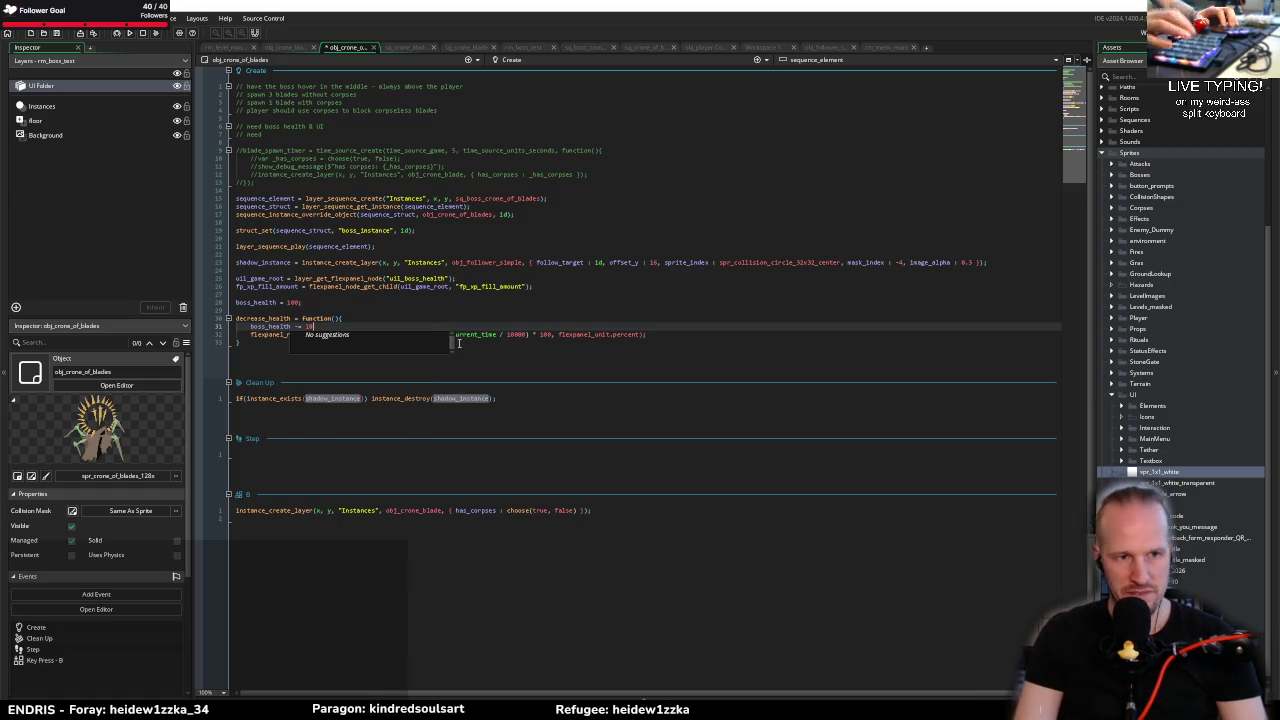
pyautogui.write(';')
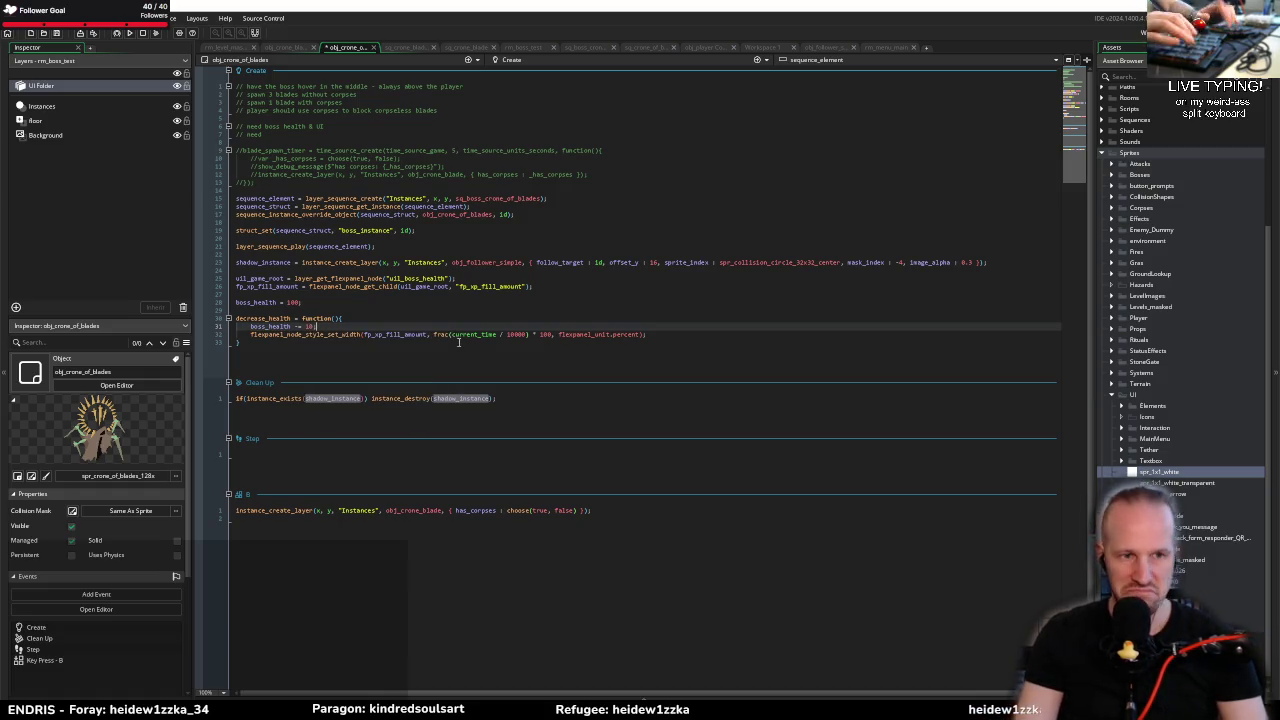
pyautogui.hotkey('ctrl', 's')
# Step: Replace the frac-based bar width with boss_health, save, and launch the game in debug mode
pyautogui.doubleClick(277, 327)
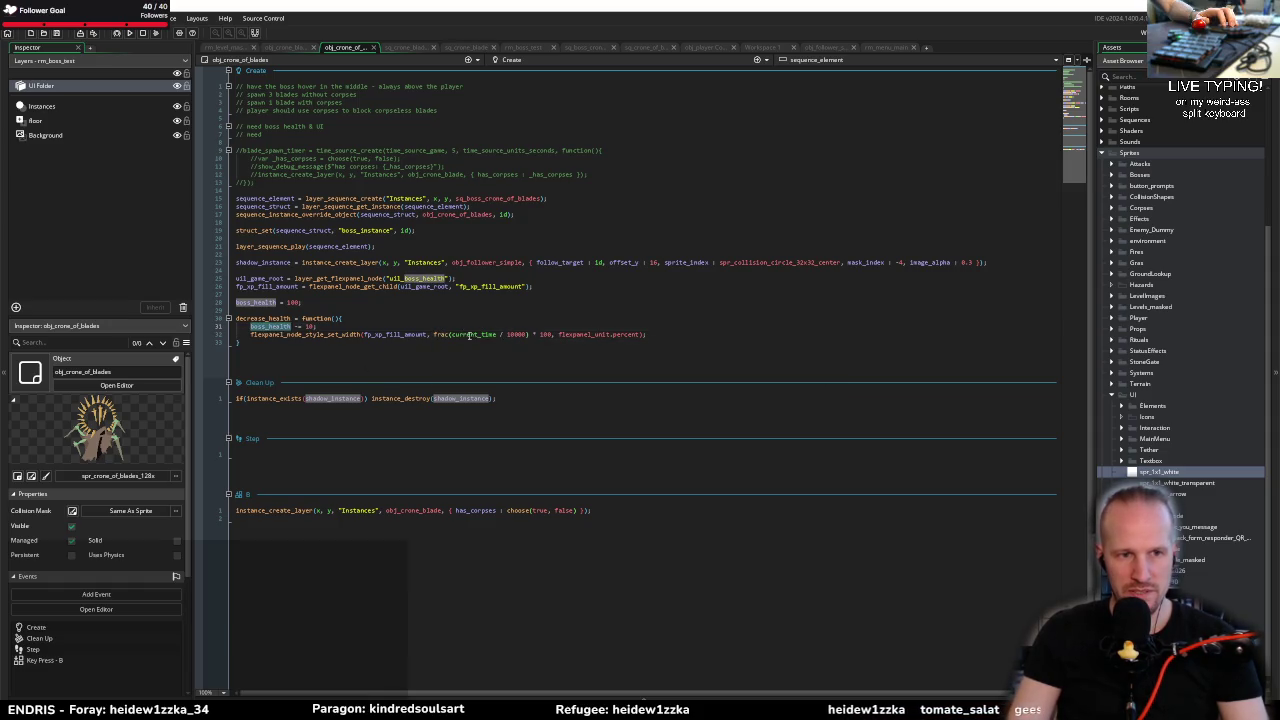
pyautogui.moveTo(435, 335); pyautogui.dragTo(541, 335)
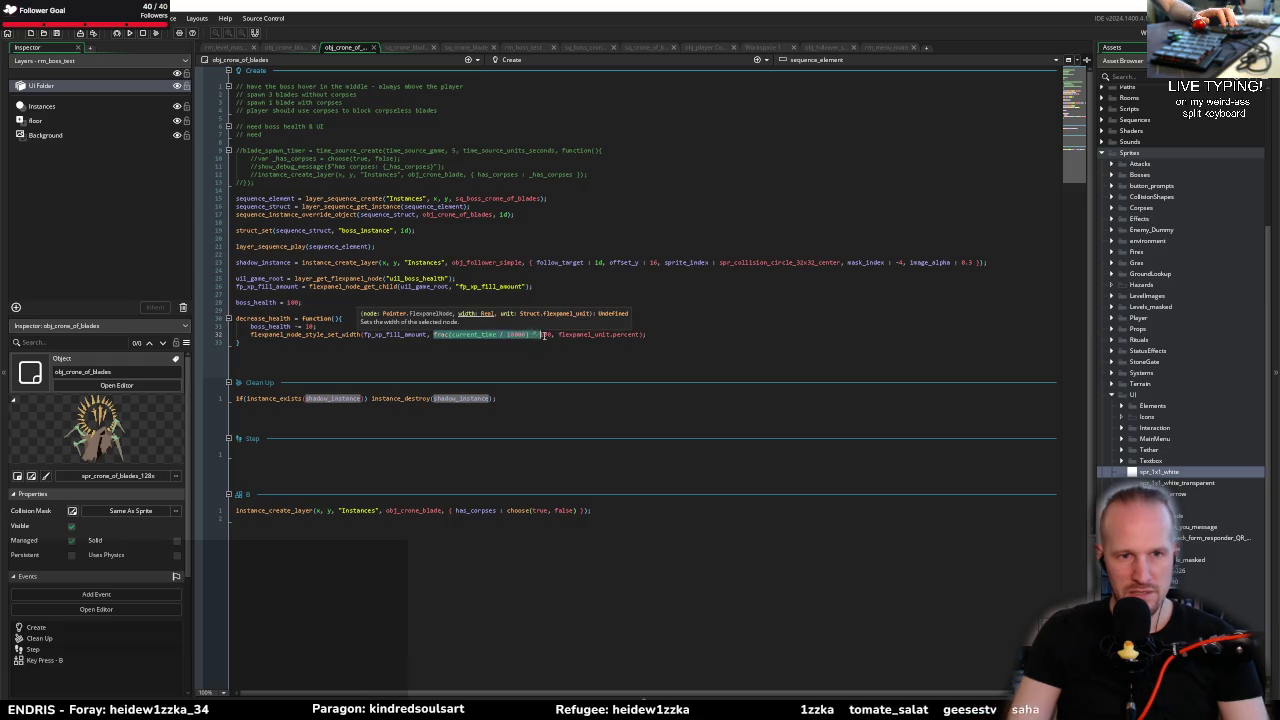
pyautogui.hotkey('ctrl', 'v')
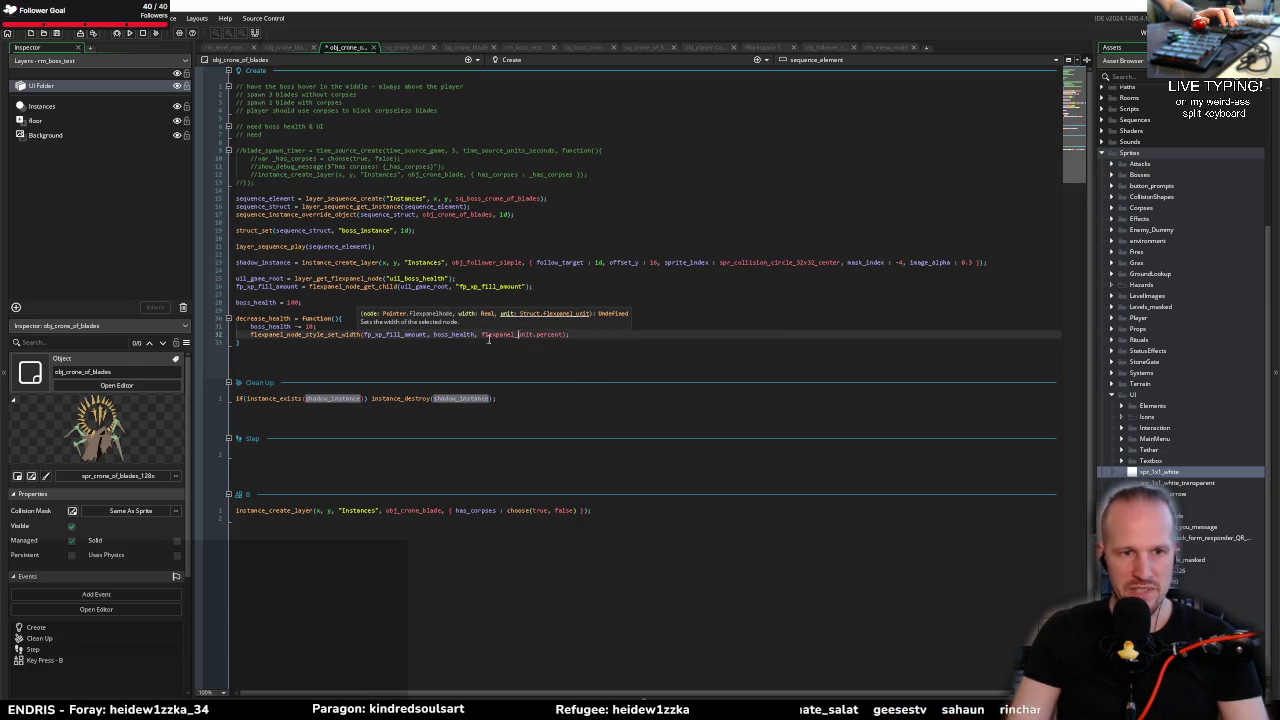
pyautogui.hotkey('ctrl', 's')
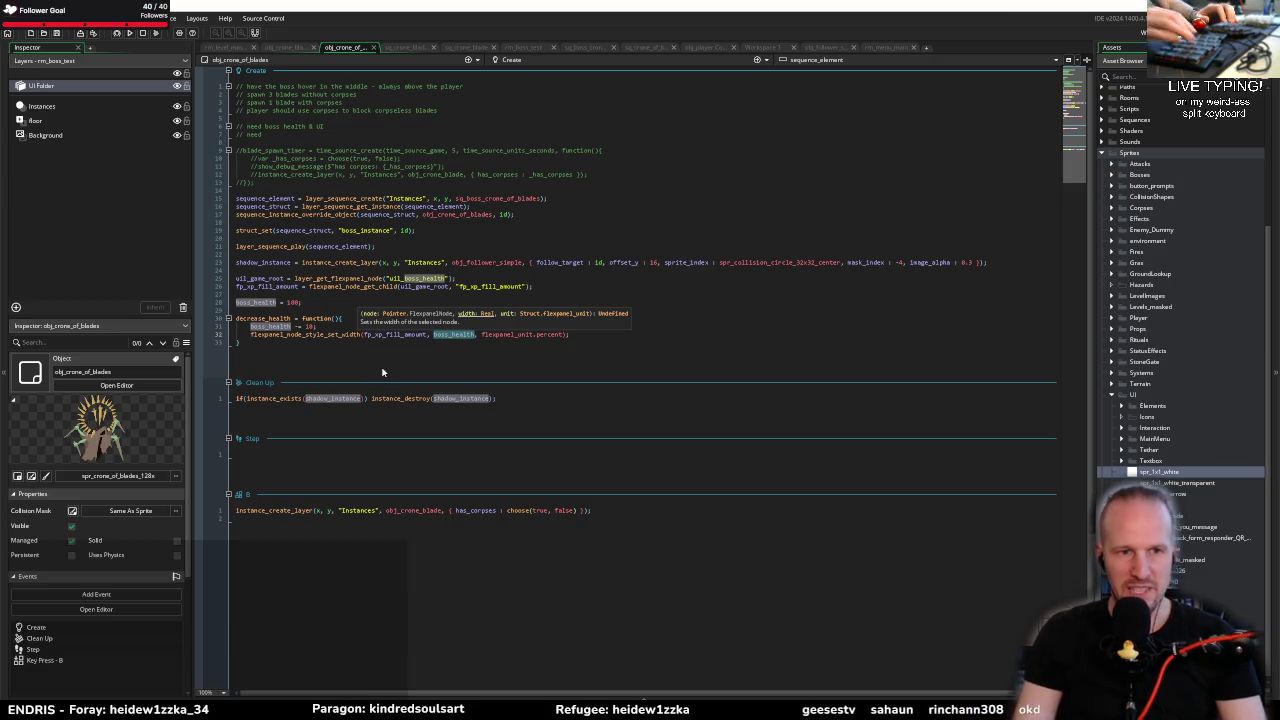
pyautogui.click(491, 349)
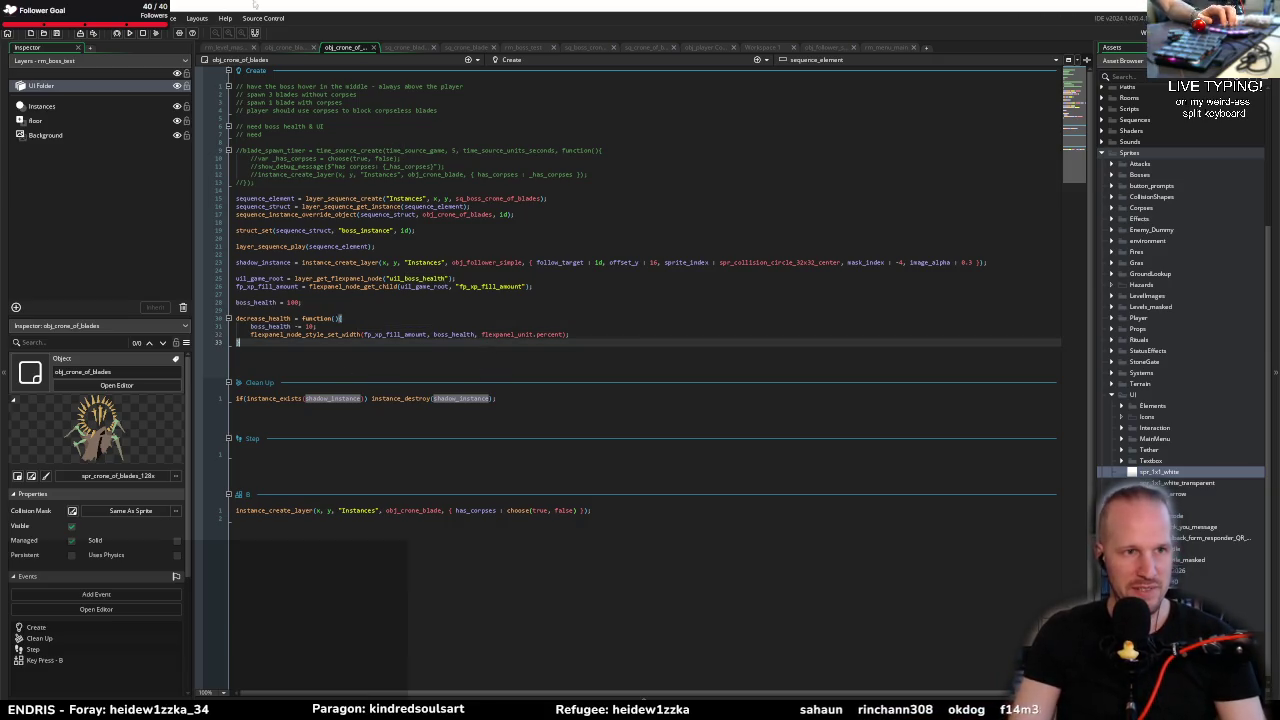
pyautogui.click(131, 33)
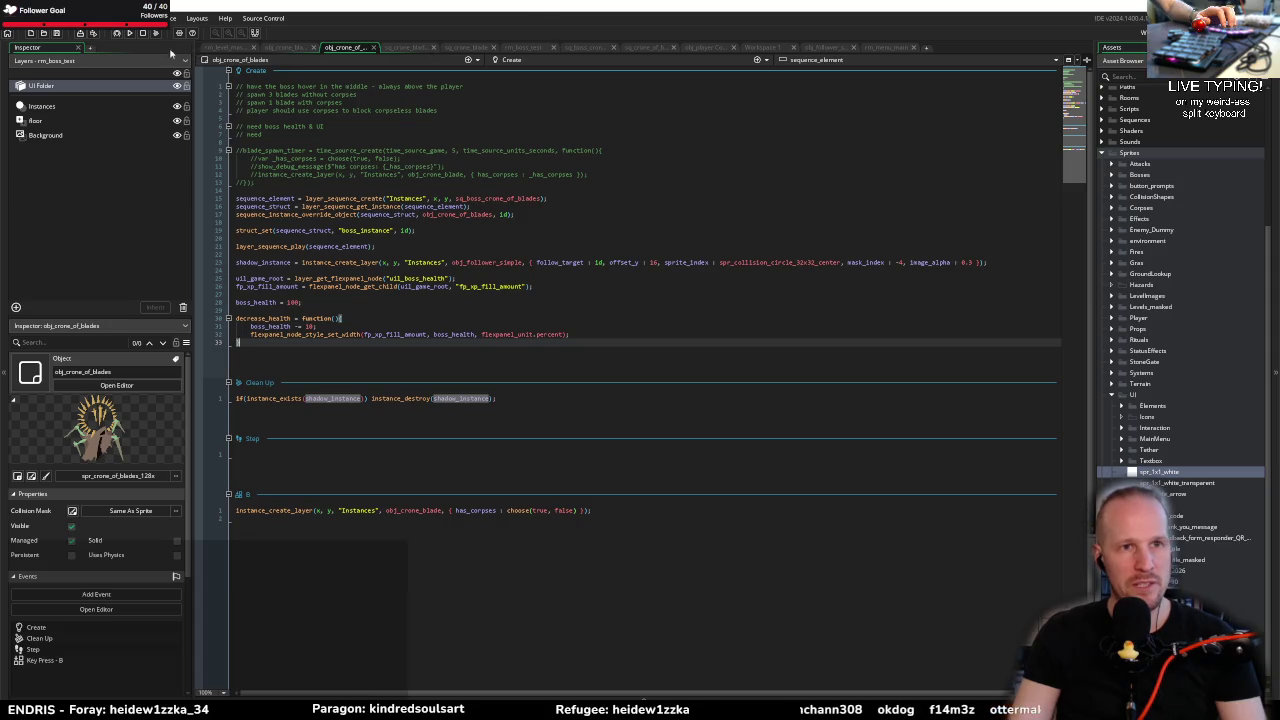
pyautogui.click(117, 34)
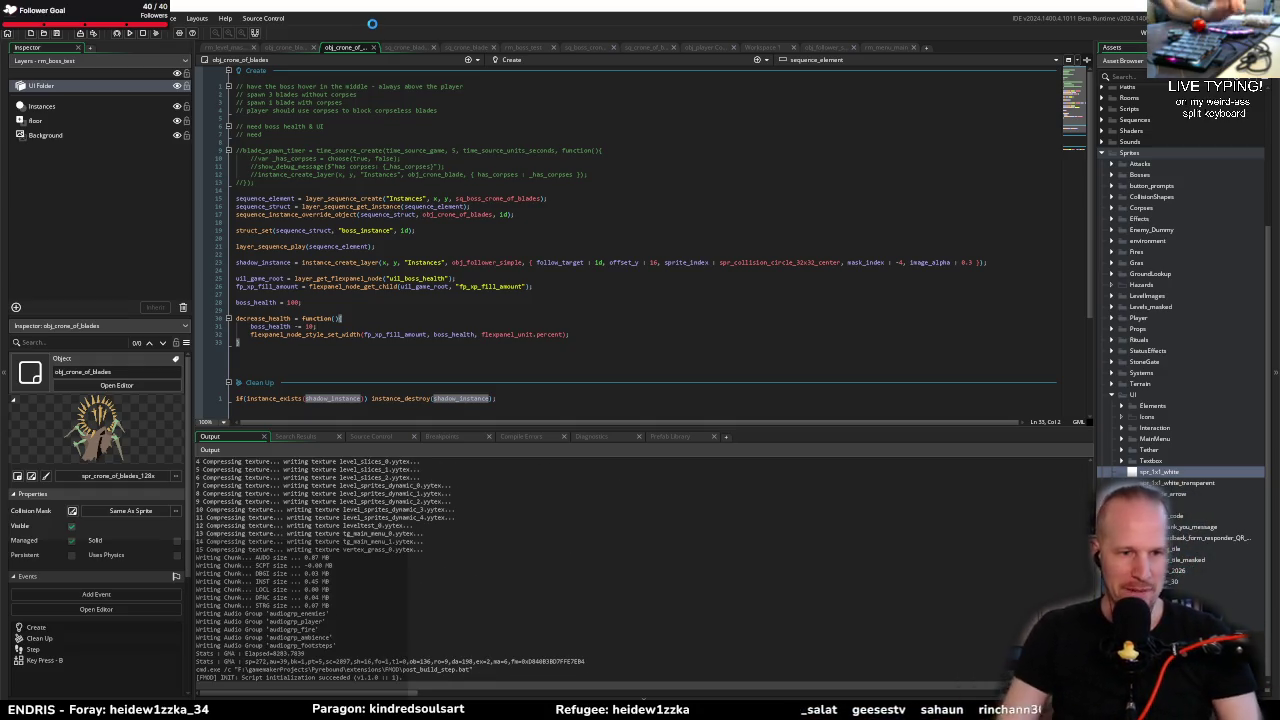
# Step: Start playing from the title menu, approach the boss, and strike it to shrink its health bar
pyautogui.moveTo(383, 323)
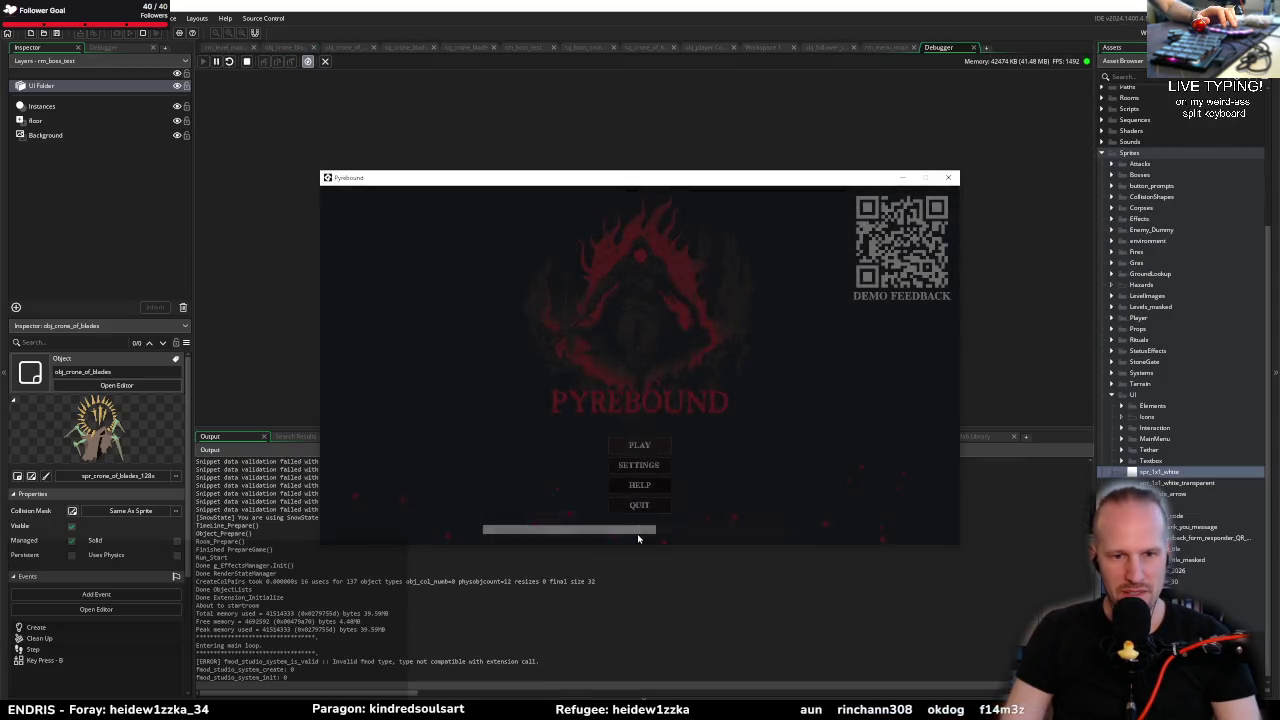
pyautogui.click(639, 445)
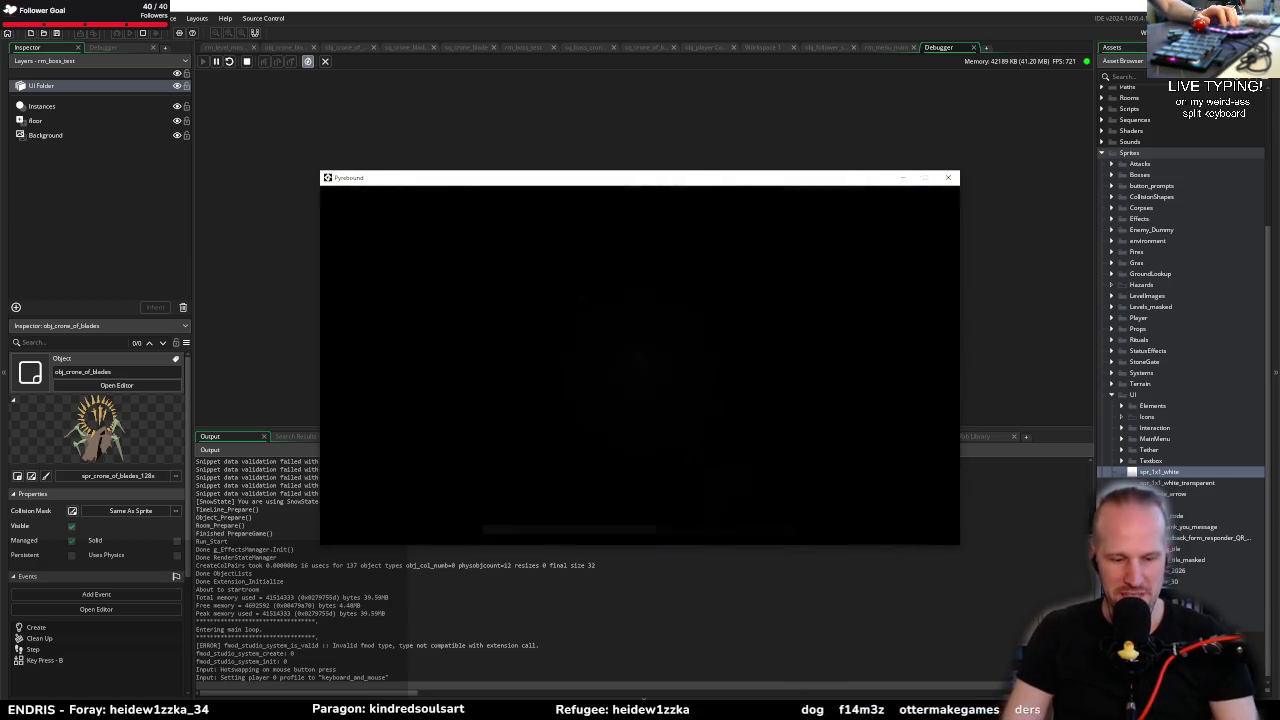
pyautogui.press('a')
pyautogui.press('a')
pyautogui.click(600, 360)
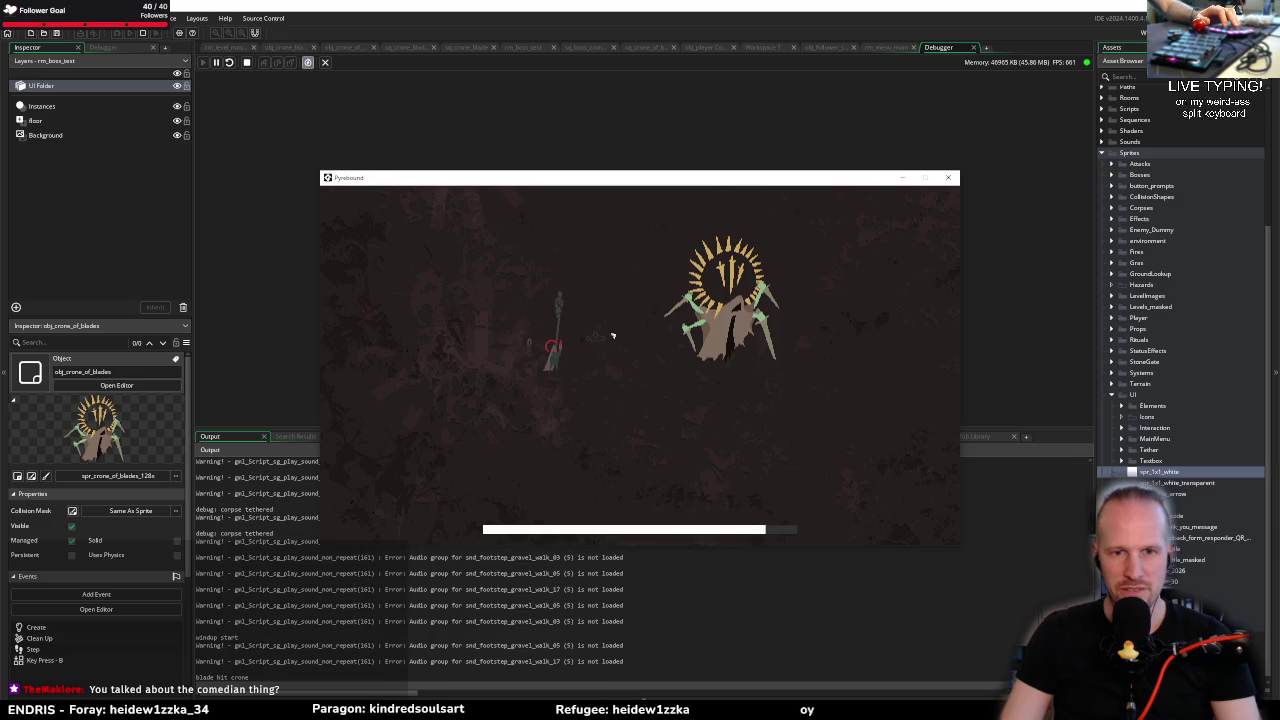
pyautogui.press('d')
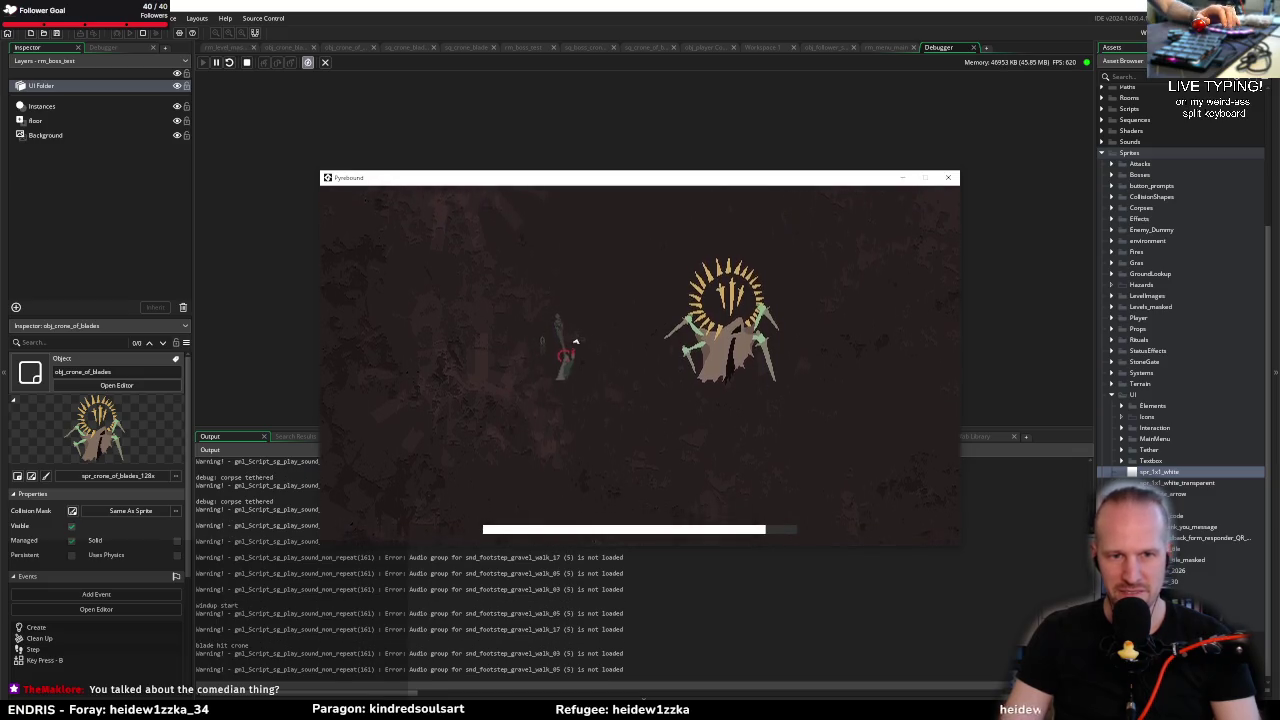
pyautogui.press('w')
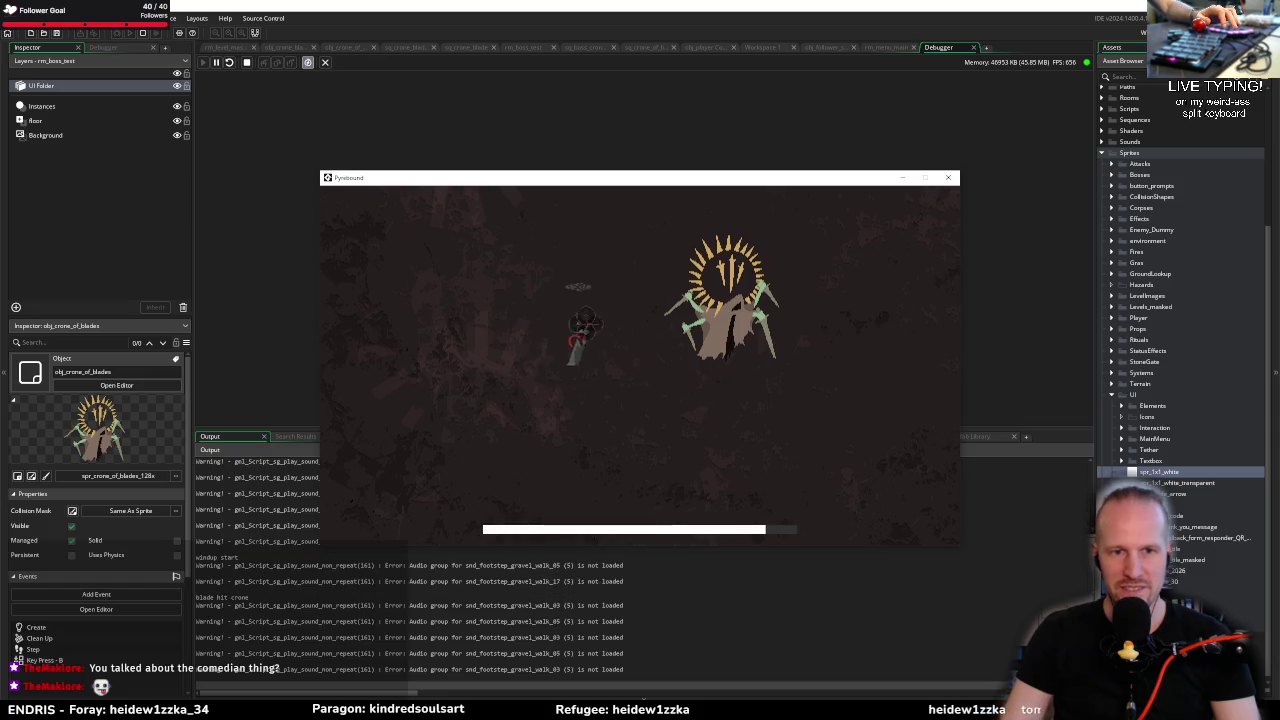
pyautogui.press('s')
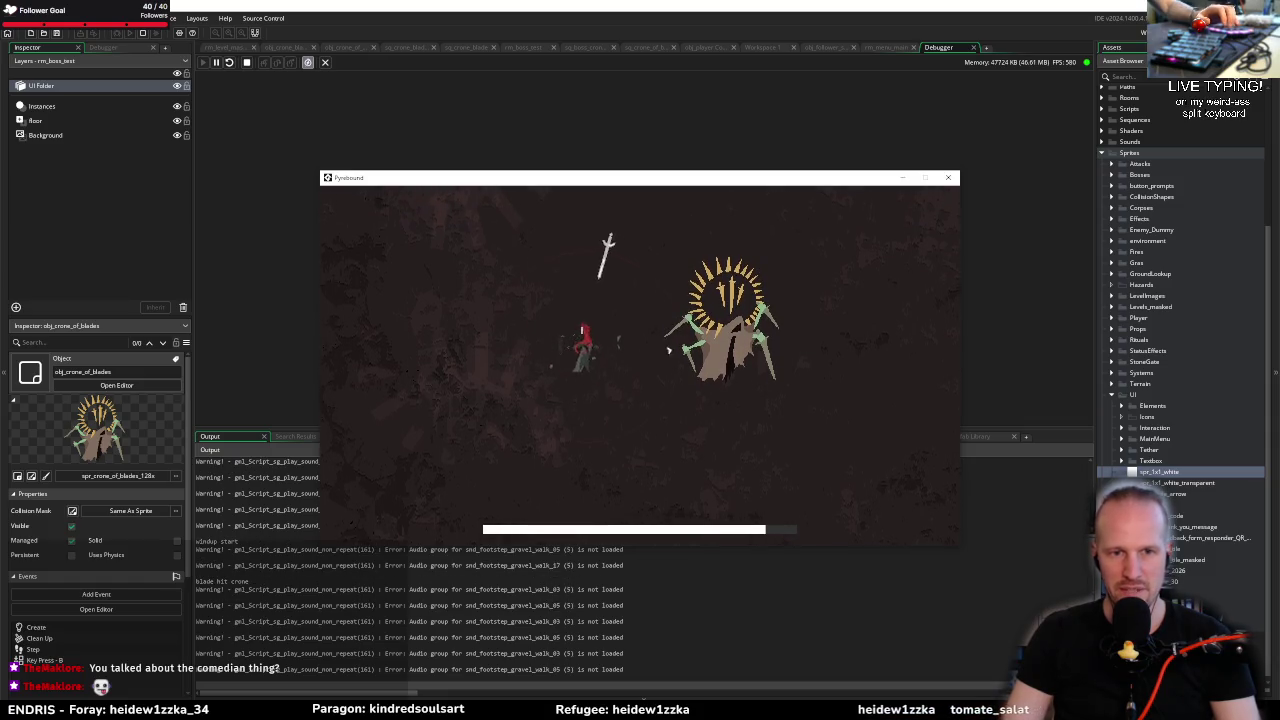
pyautogui.press('w')
pyautogui.press('s')
pyautogui.click(787, 527)
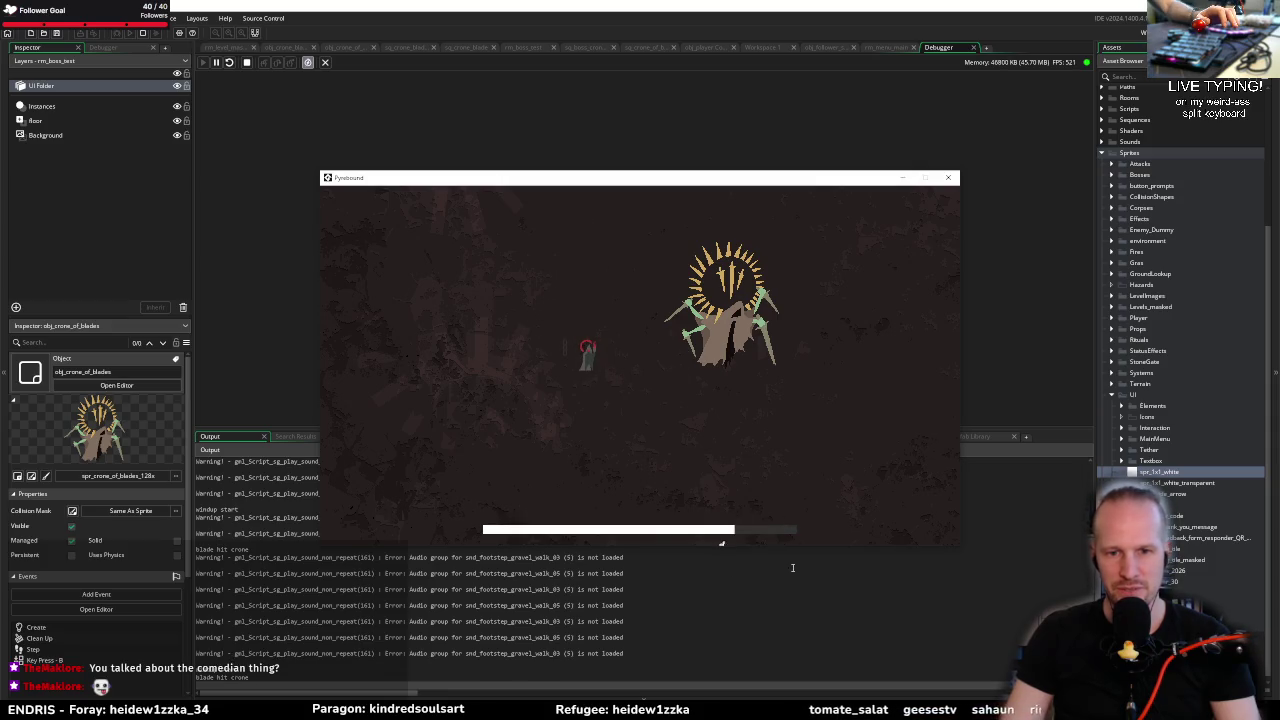
# Step: Move around, open the radial wheel, then pause with Esc and resume the game
pyautogui.press('a')
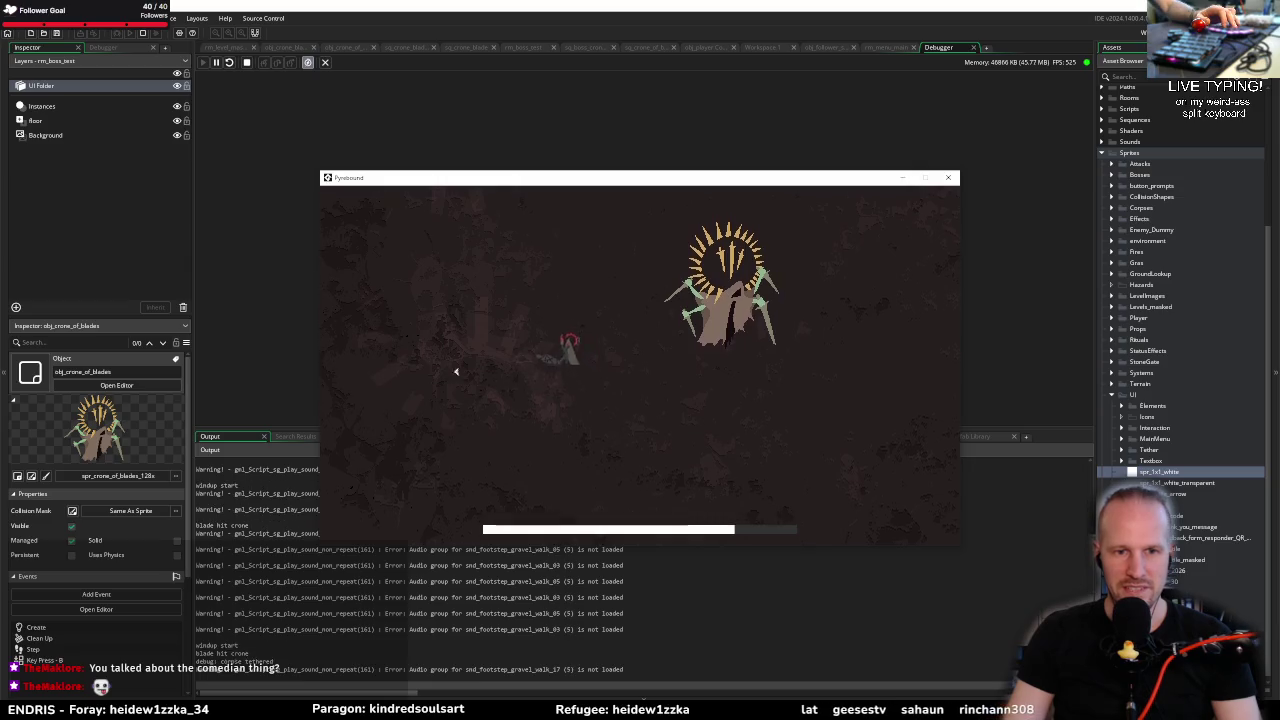
pyautogui.press('d')
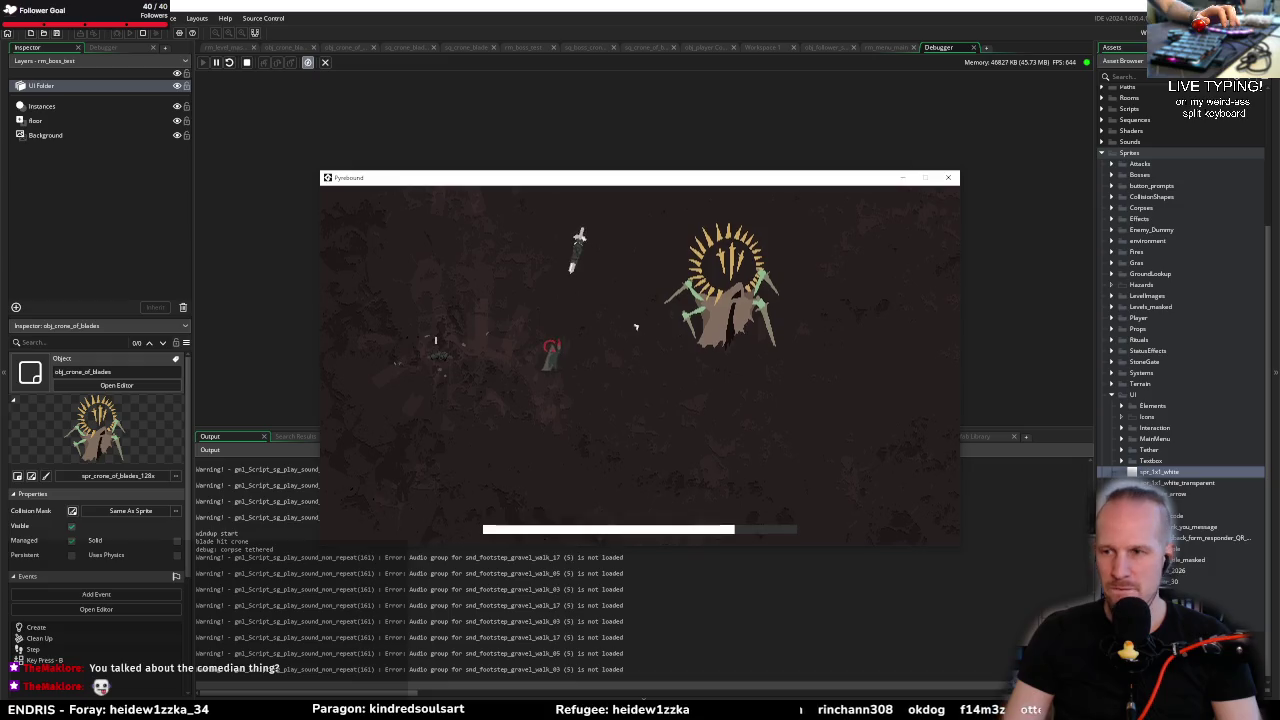
pyautogui.press('d')
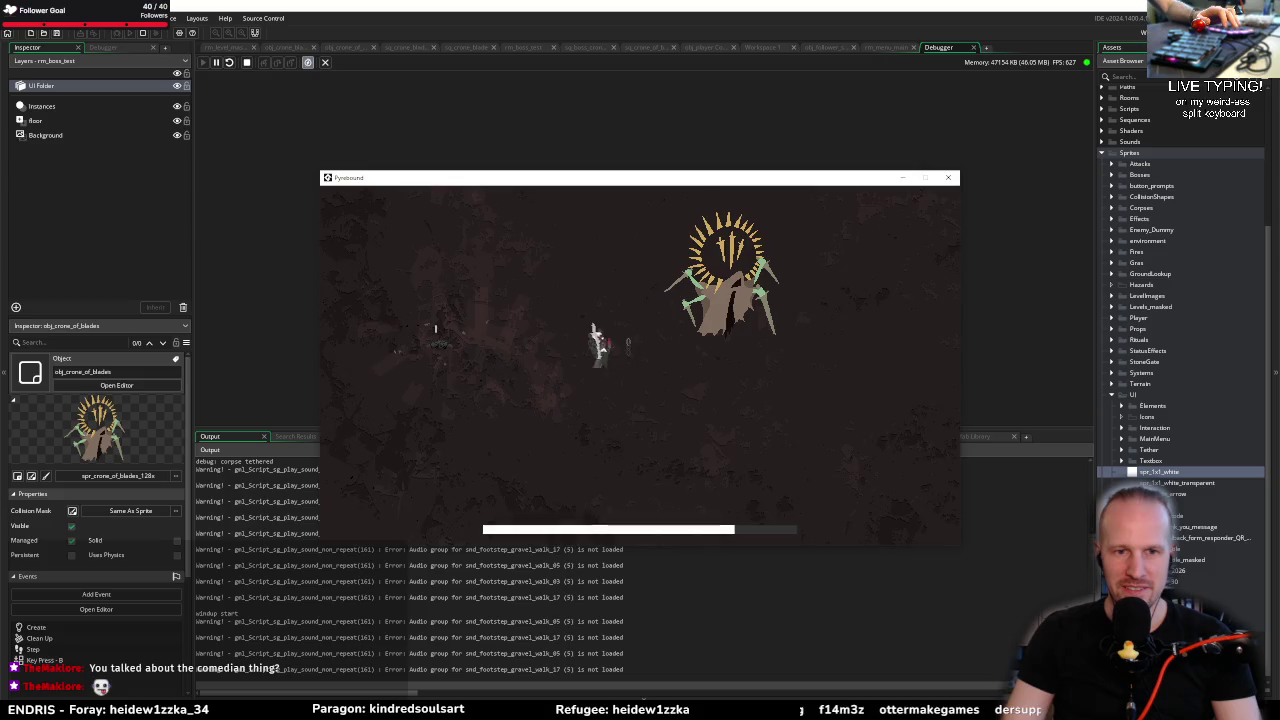
pyautogui.press('w')
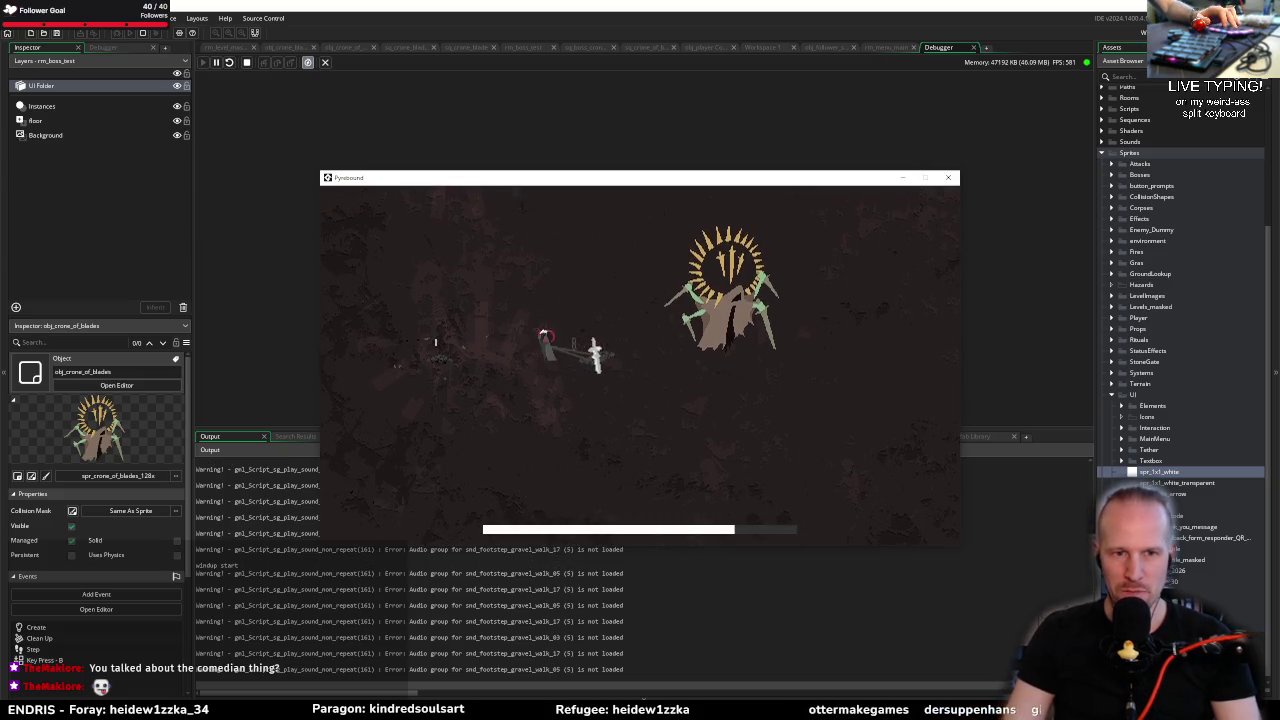
pyautogui.press('Tab')
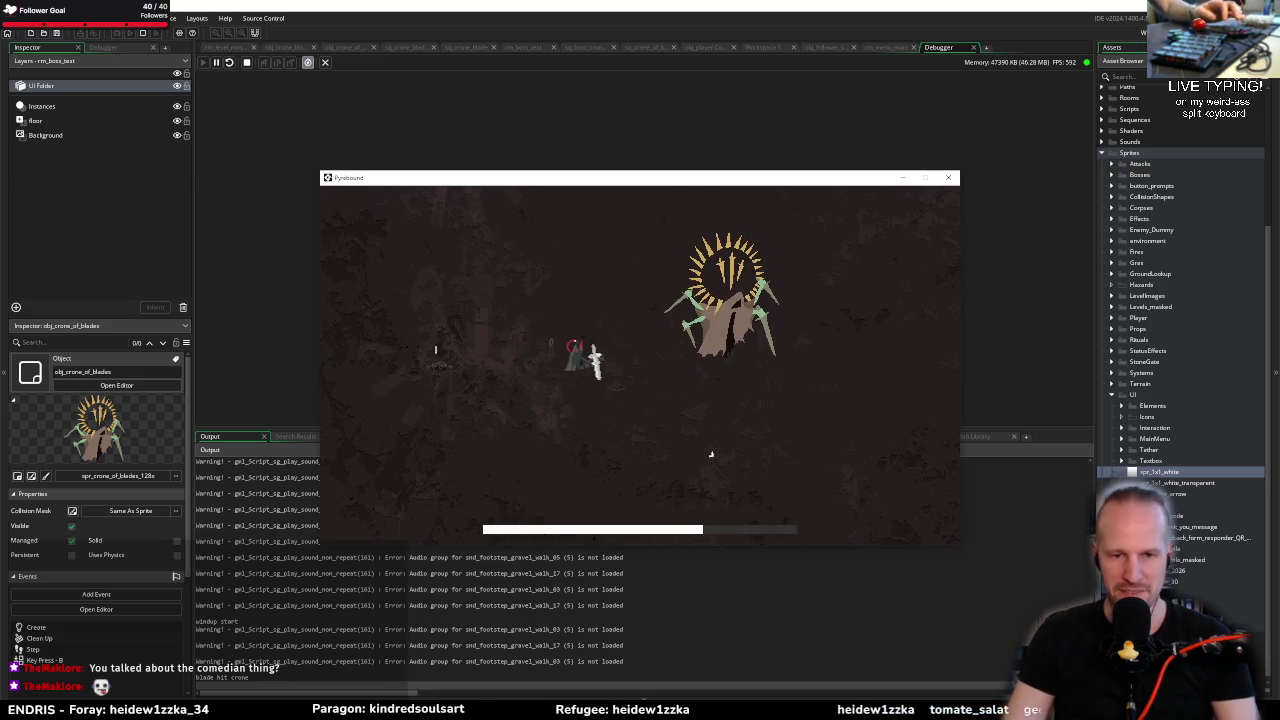
pyautogui.press('Escape')
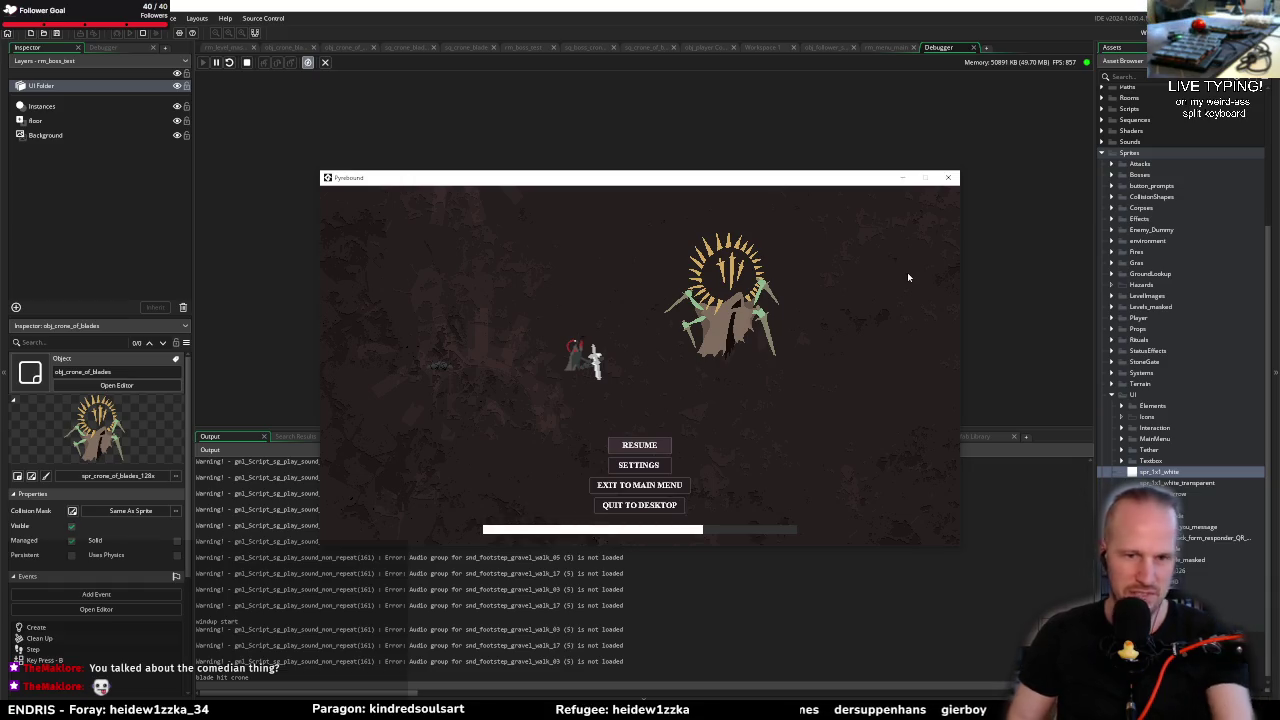
pyautogui.click(642, 441)
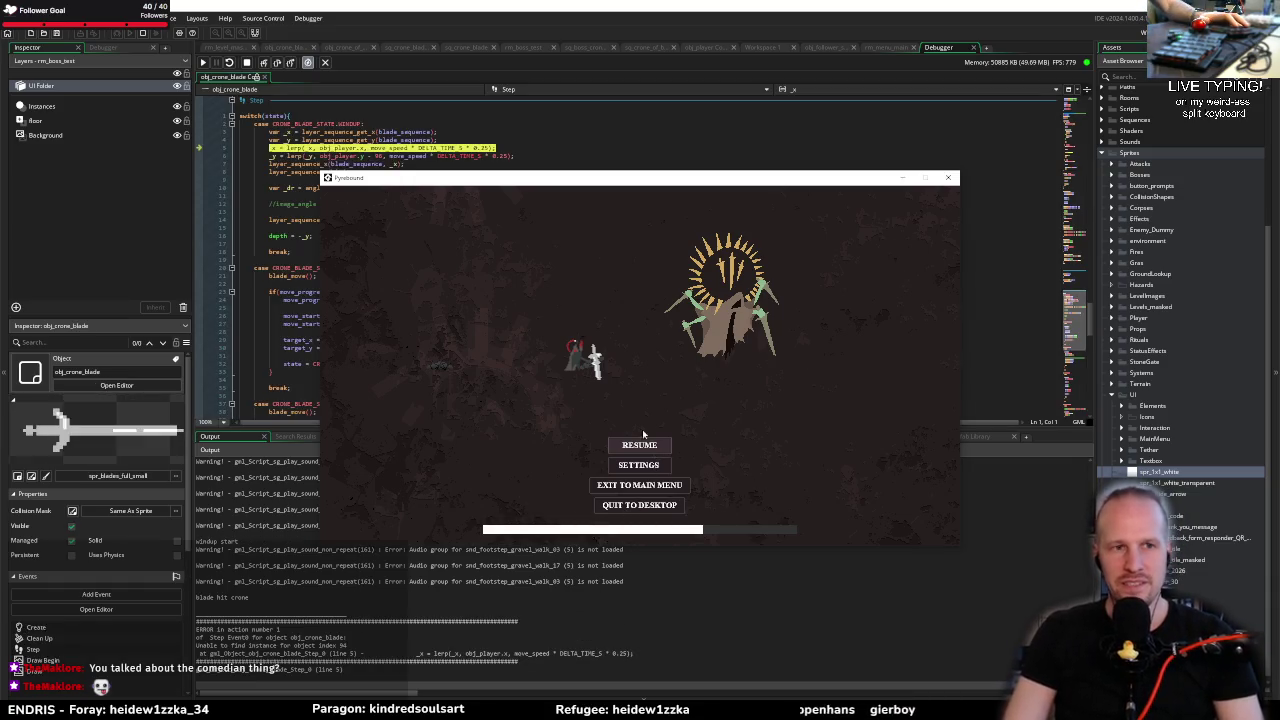
# Step: Move the game window aside and close the obj_crone_blade Step error report
pyautogui.moveTo(440, 185)
pyautogui.mouseDown()
pyautogui.moveTo(558, 330)
pyautogui.moveTo(630, 520)
pyautogui.mouseUp()
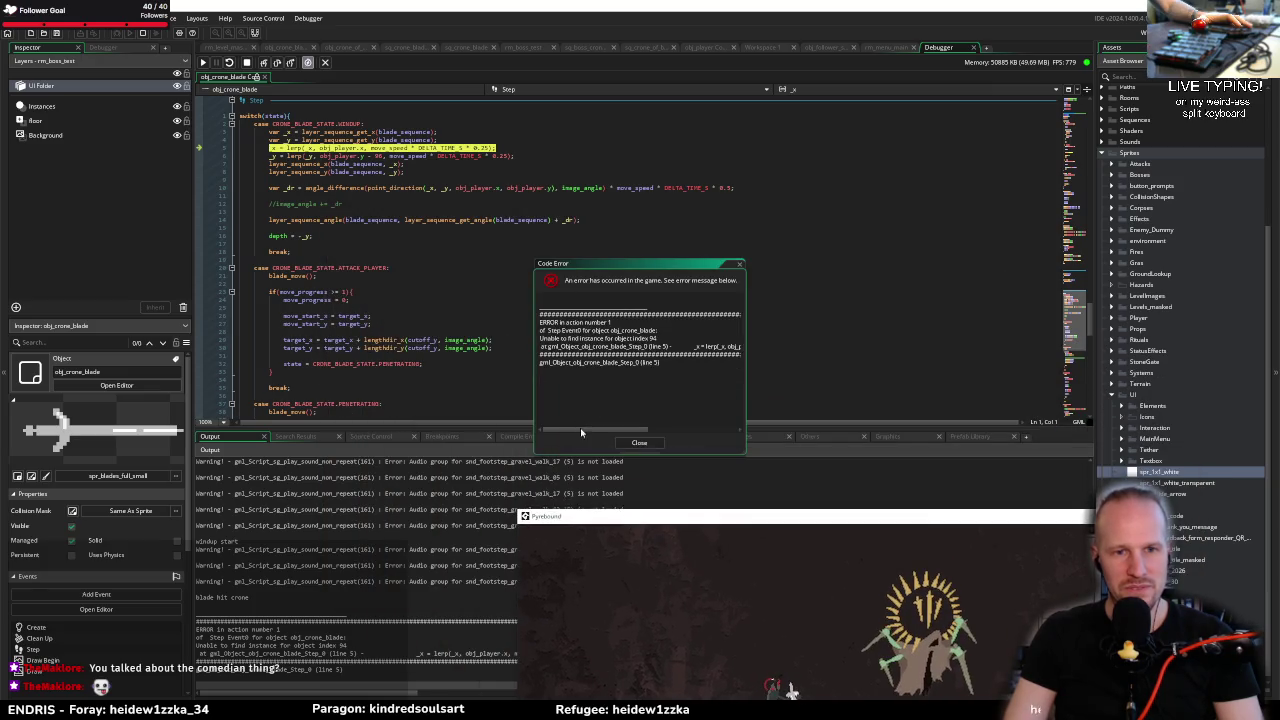
pyautogui.moveTo(583, 430); pyautogui.dragTo(627, 430)
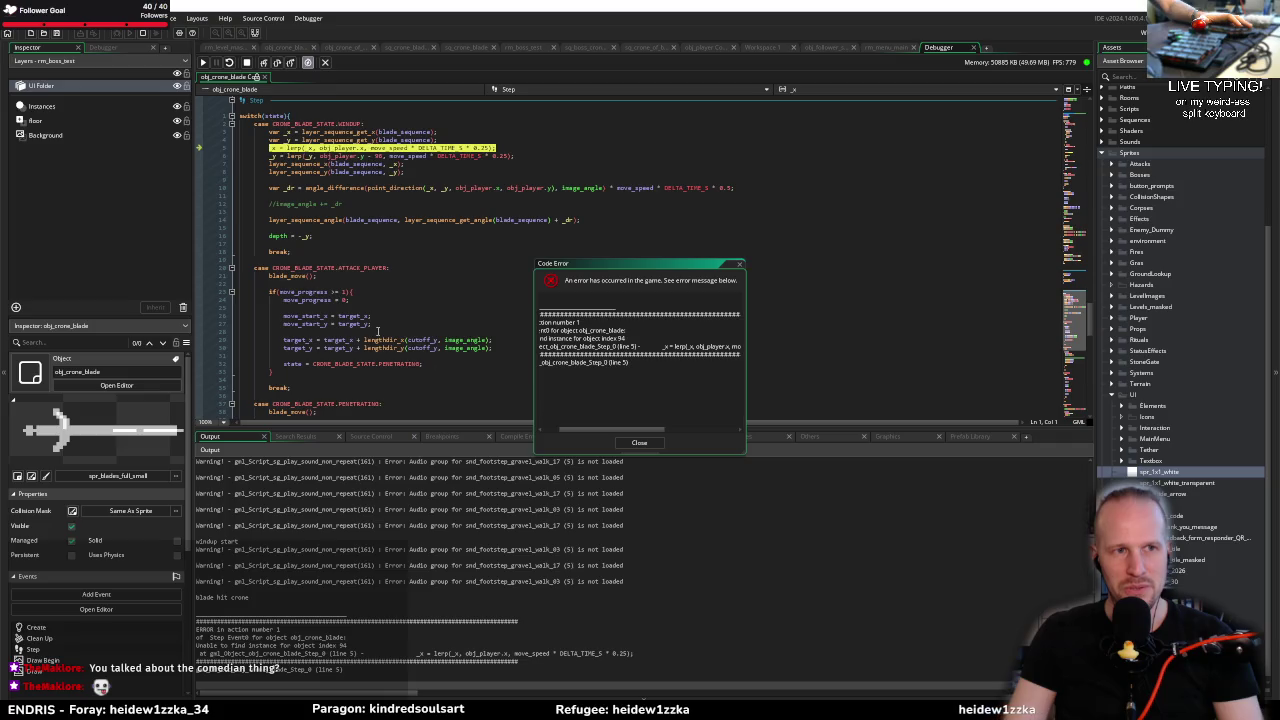
pyautogui.scroll(5, 377, 332)
pyautogui.press('Escape')
pyautogui.write('on_pause_')
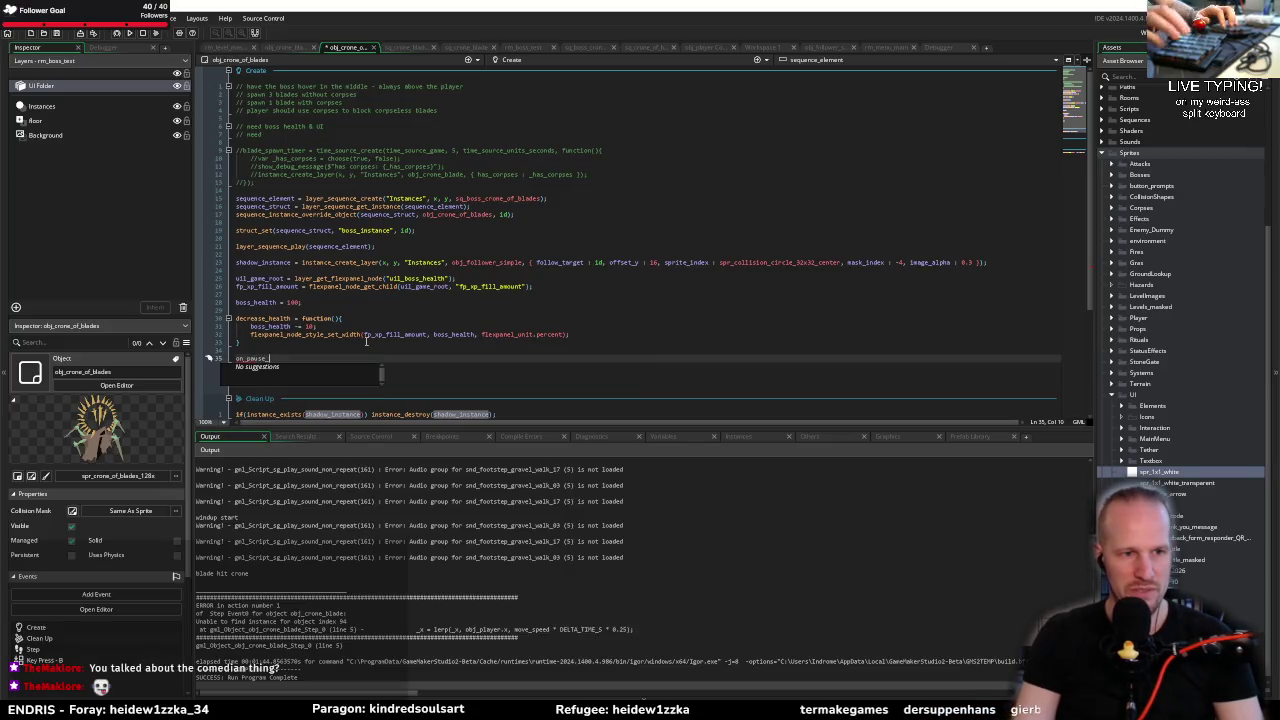
# Step: Start the on_pause function with an if(layer_sequence_exists(...sequence_element)) check
pyautogui.press('BackSpace')
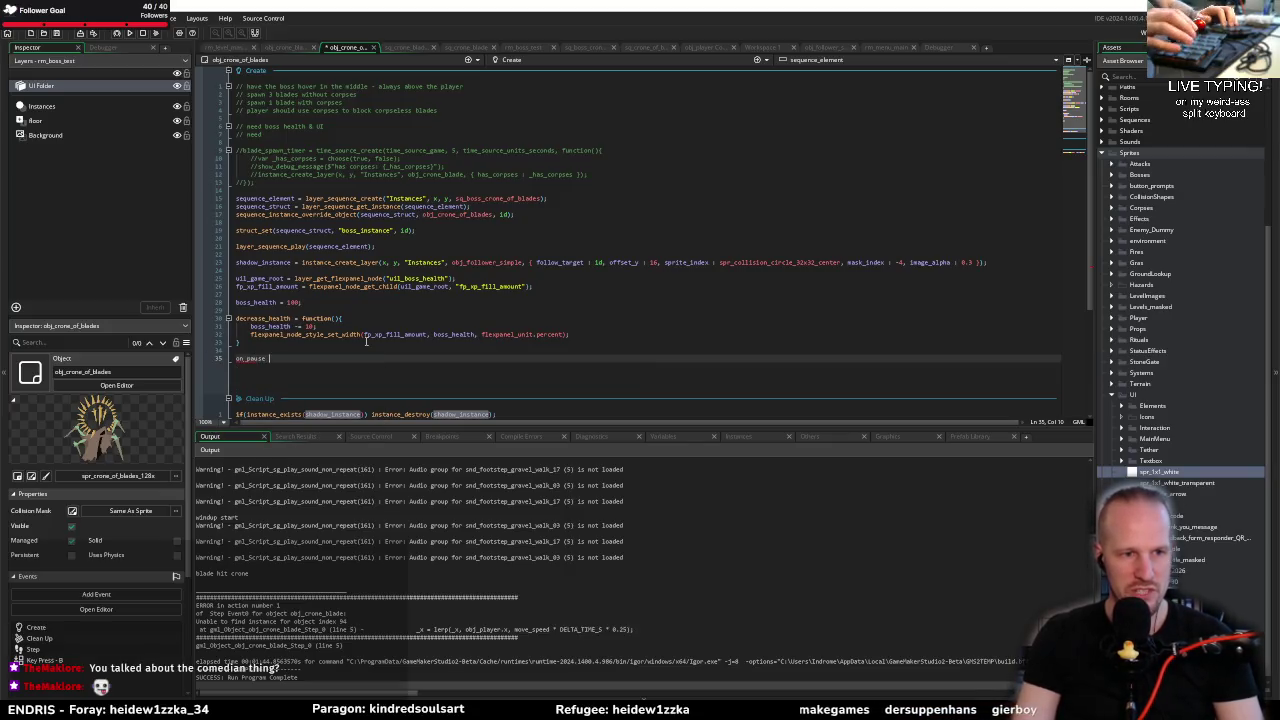
pyautogui.write('= function(){')
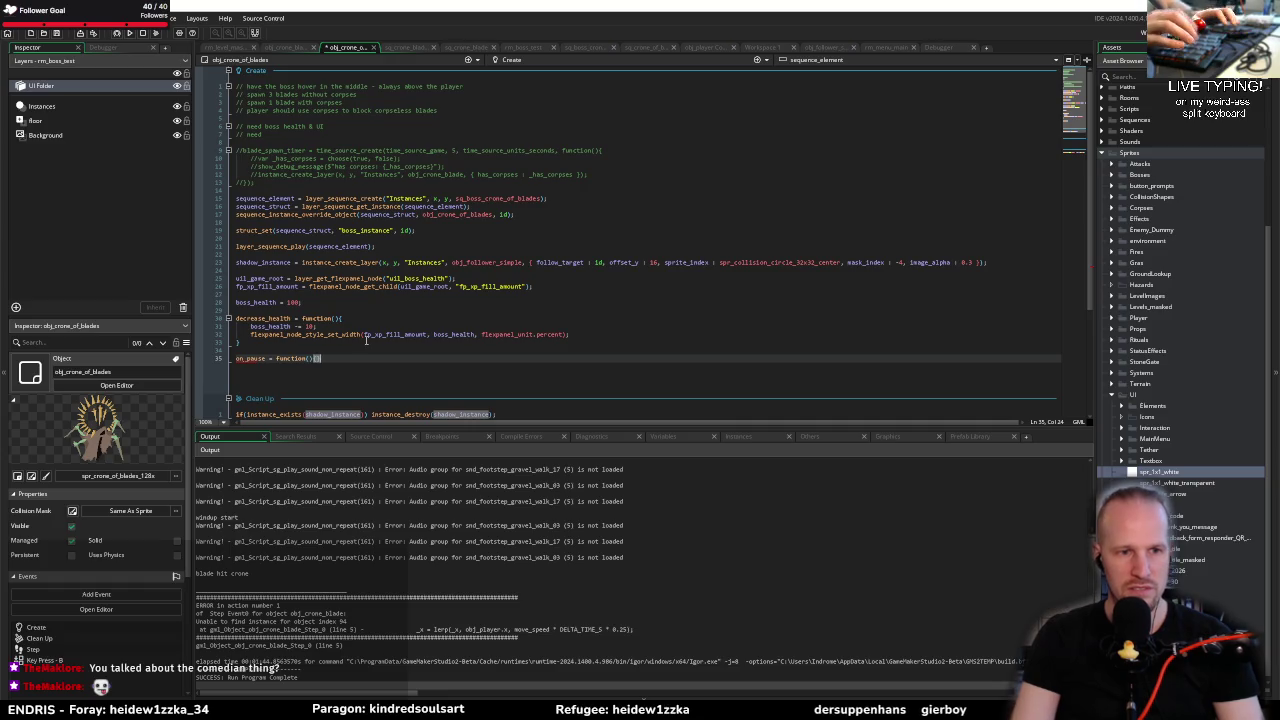
pyautogui.press('Return')
pyautogui.write('if(sequen')
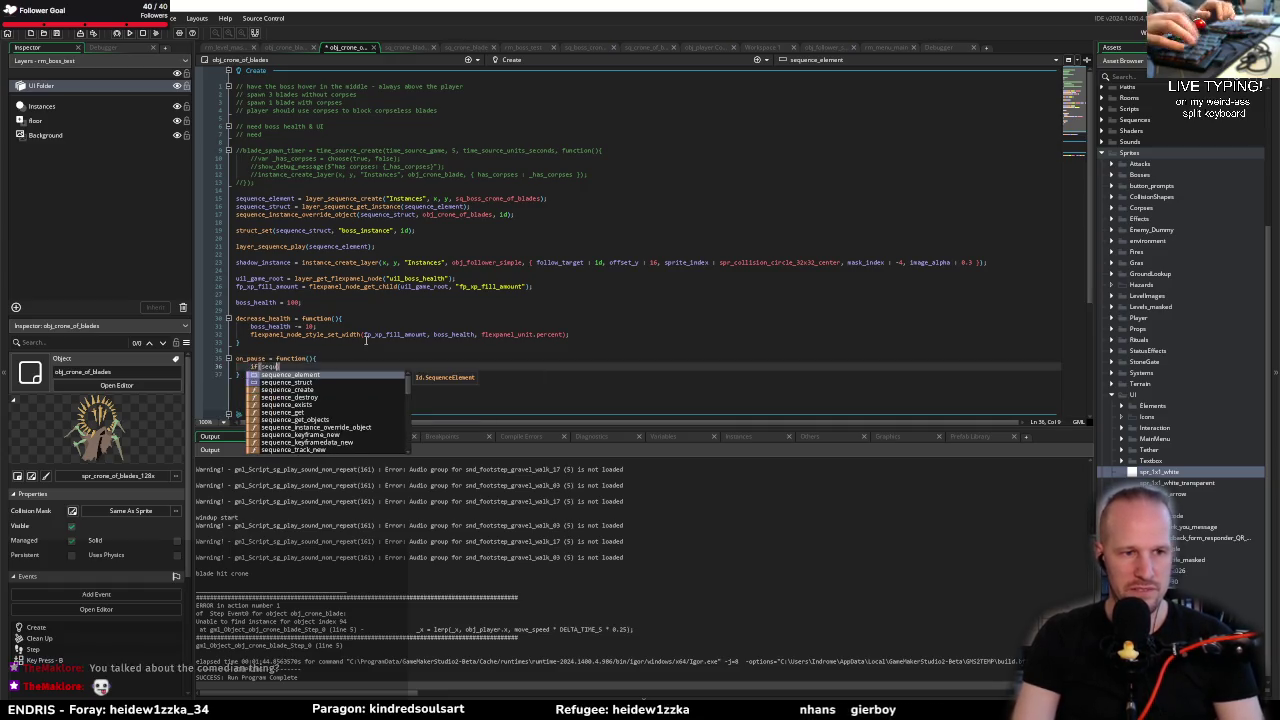
pyautogui.press('BackSpace')
pyautogui.press('BackSpace')
pyautogui.press('BackSpace')
pyautogui.write('layer_sequ')
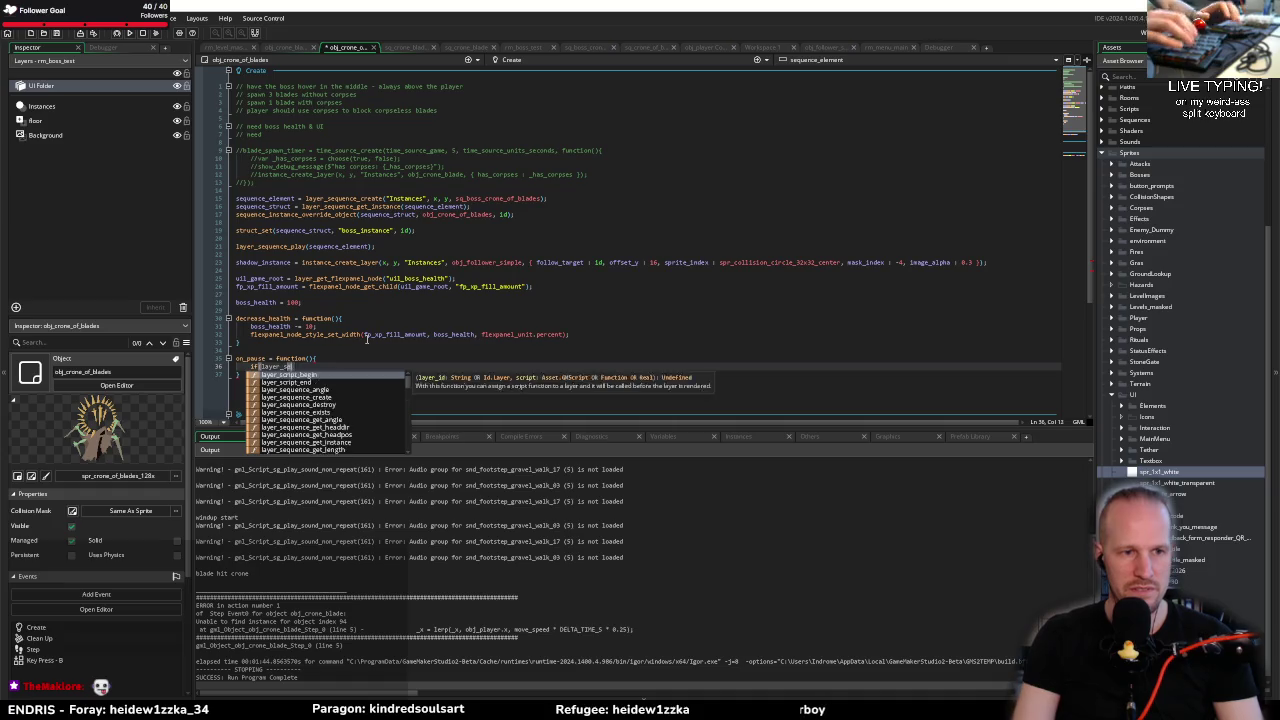
pyautogui.press('Down')
pyautogui.press('Down')
pyautogui.press('Down')
pyautogui.press('Return')
pyautogui.write('sequ')
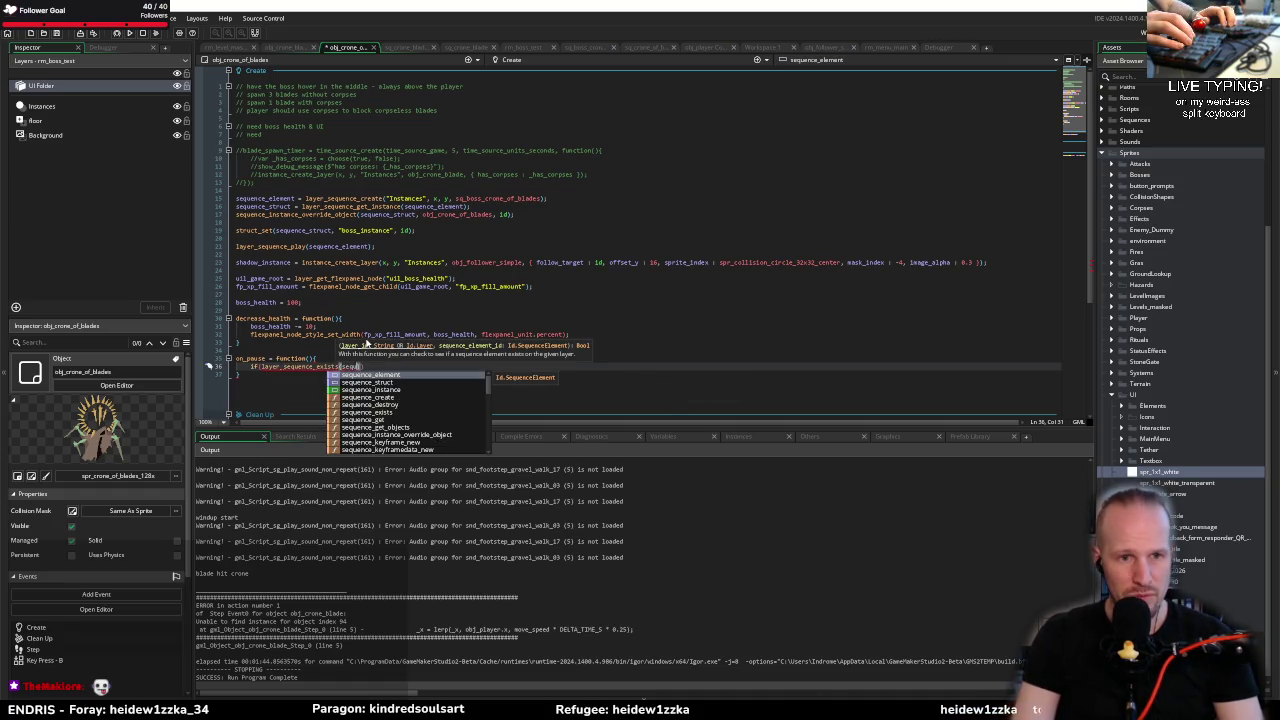
pyautogui.press('Return')
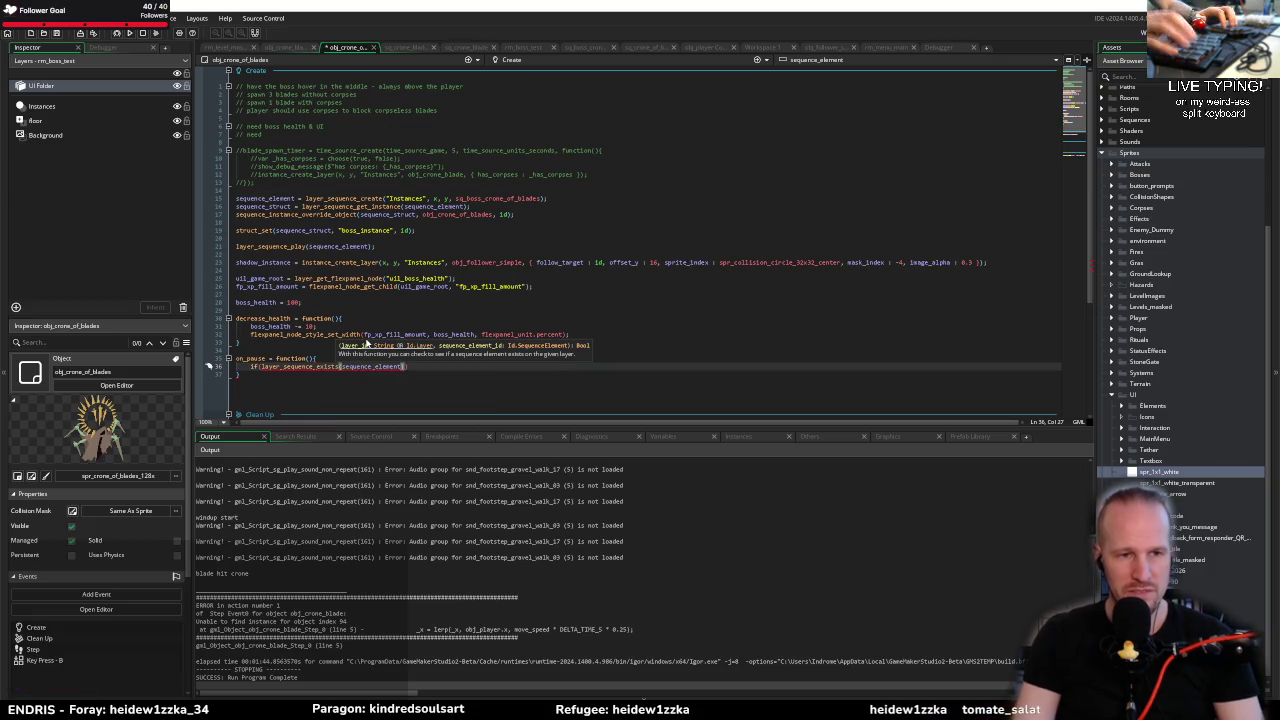
# Step: Complete the condition with the "Instances" layer and open a brace block after it
pyautogui.write('"Instances",')
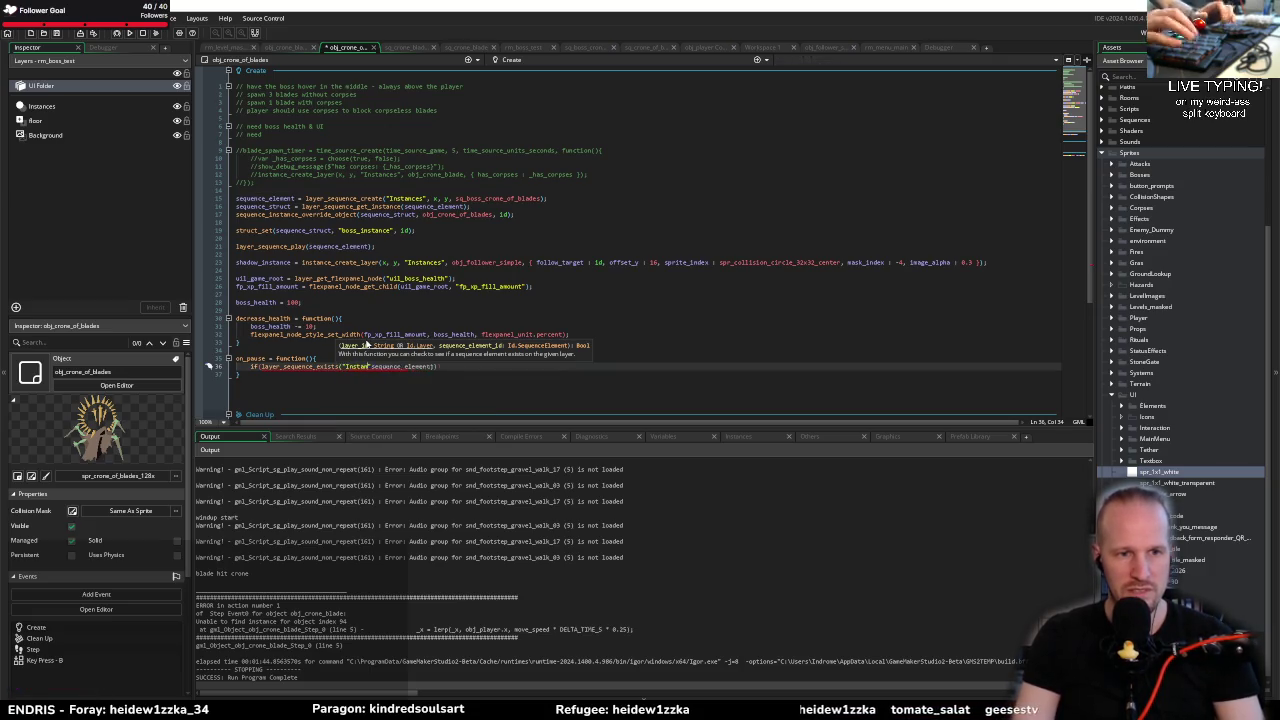
pyautogui.press('End')
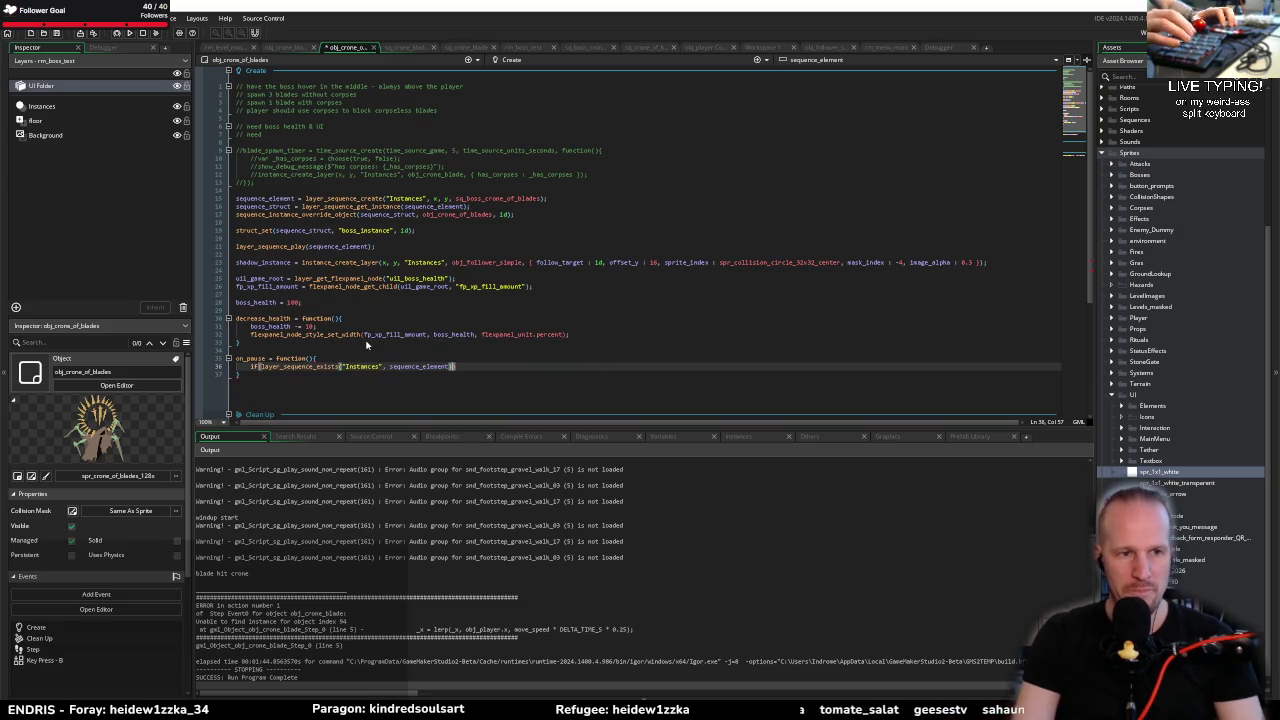
pyautogui.write(' == false) exit;')
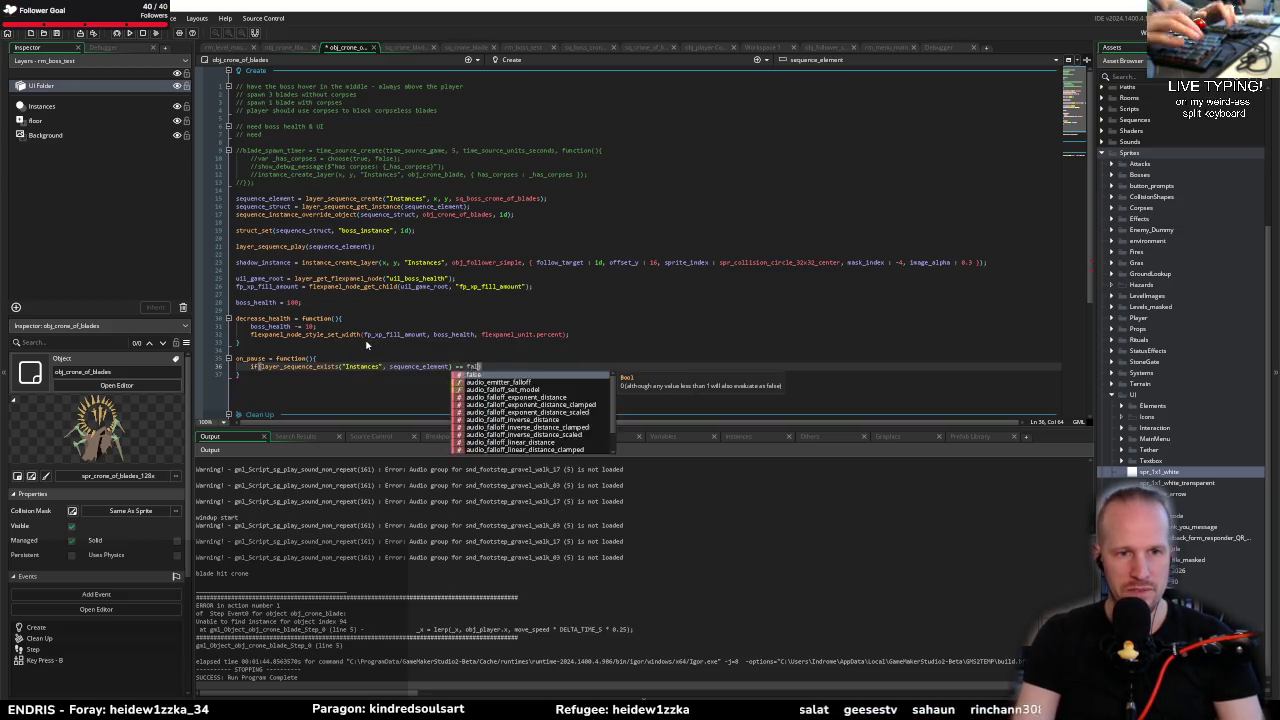
pyautogui.hotkey('ctrl', 'shift', 'Left')
pyautogui.press('BackSpace')
pyautogui.write('{')
pyautogui.press('Return')
# Step: Tidy the braces so the if block sits empty and indented inside on_pause
pyautogui.press('Up')
pyautogui.press('Up')
pyautogui.press('End')
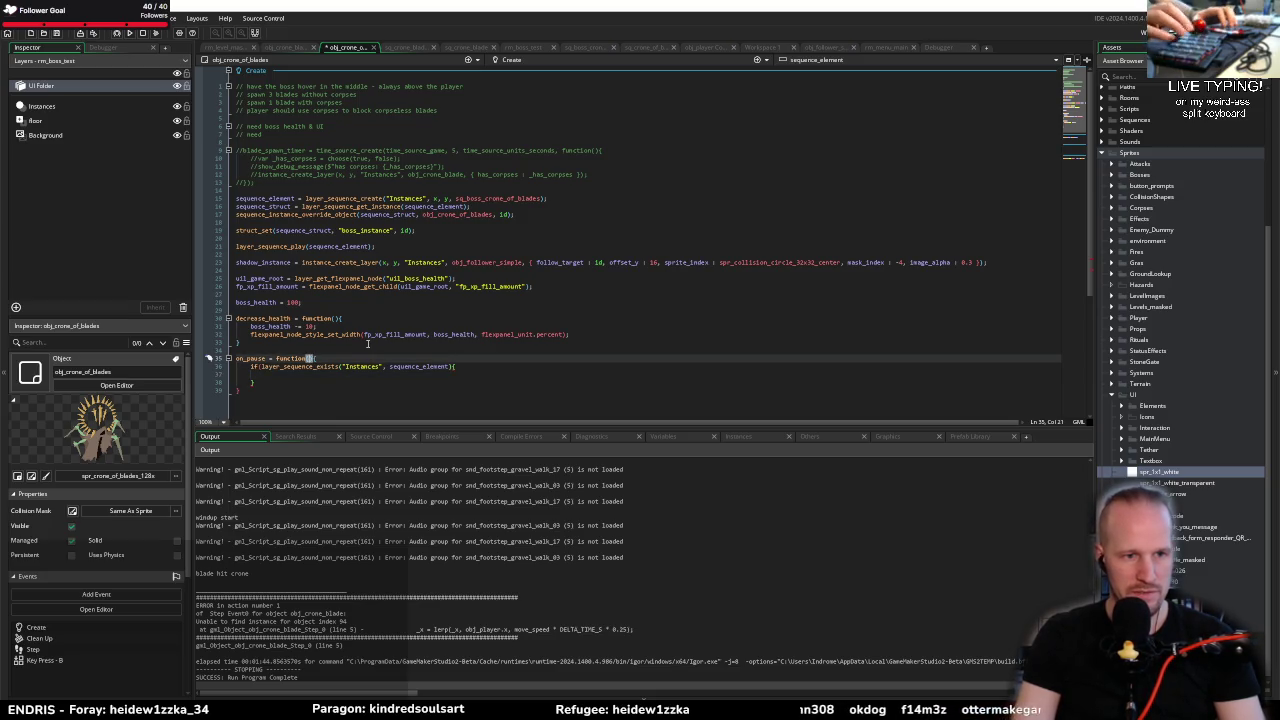
pyautogui.press('Down')
pyautogui.press('Down')
pyautogui.press('Down')
pyautogui.press('Left')
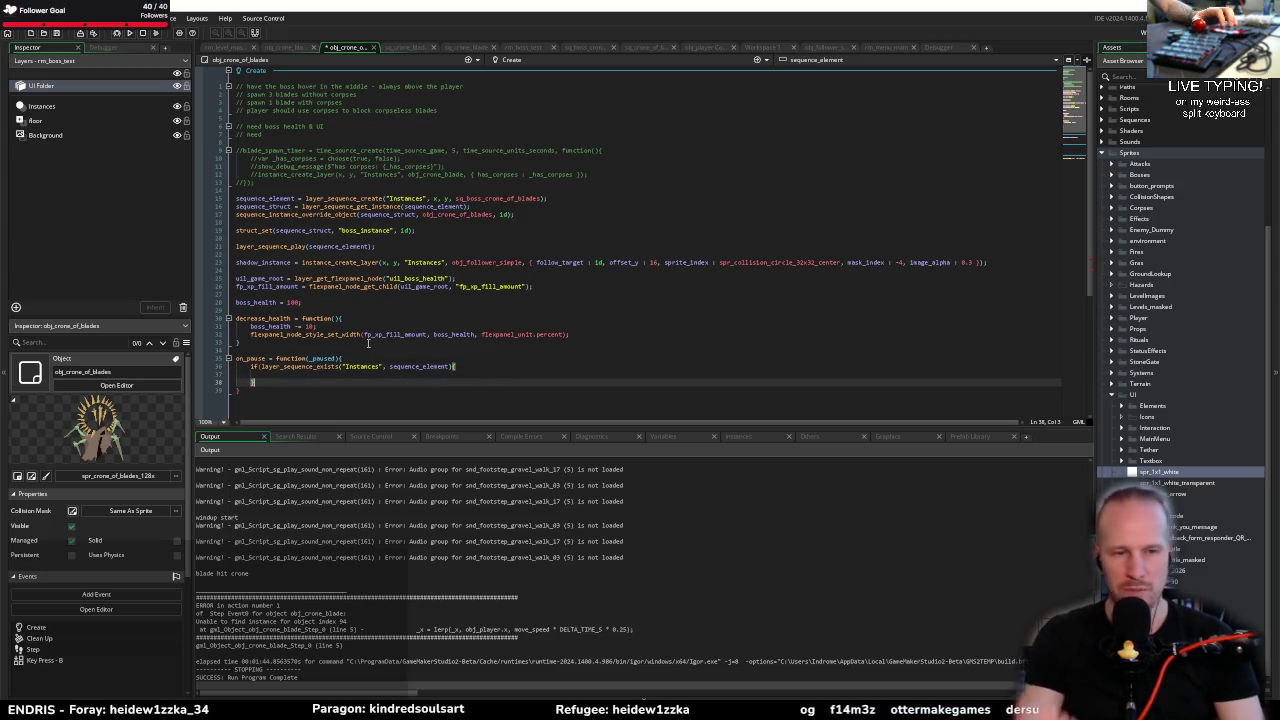
pyautogui.press('BackSpace')
pyautogui.press('BackSpace')
pyautogui.press('BackSpace')
pyautogui.press('Return')
pyautogui.press('Up')
pyautogui.press('End')
pyautogui.press('Down')
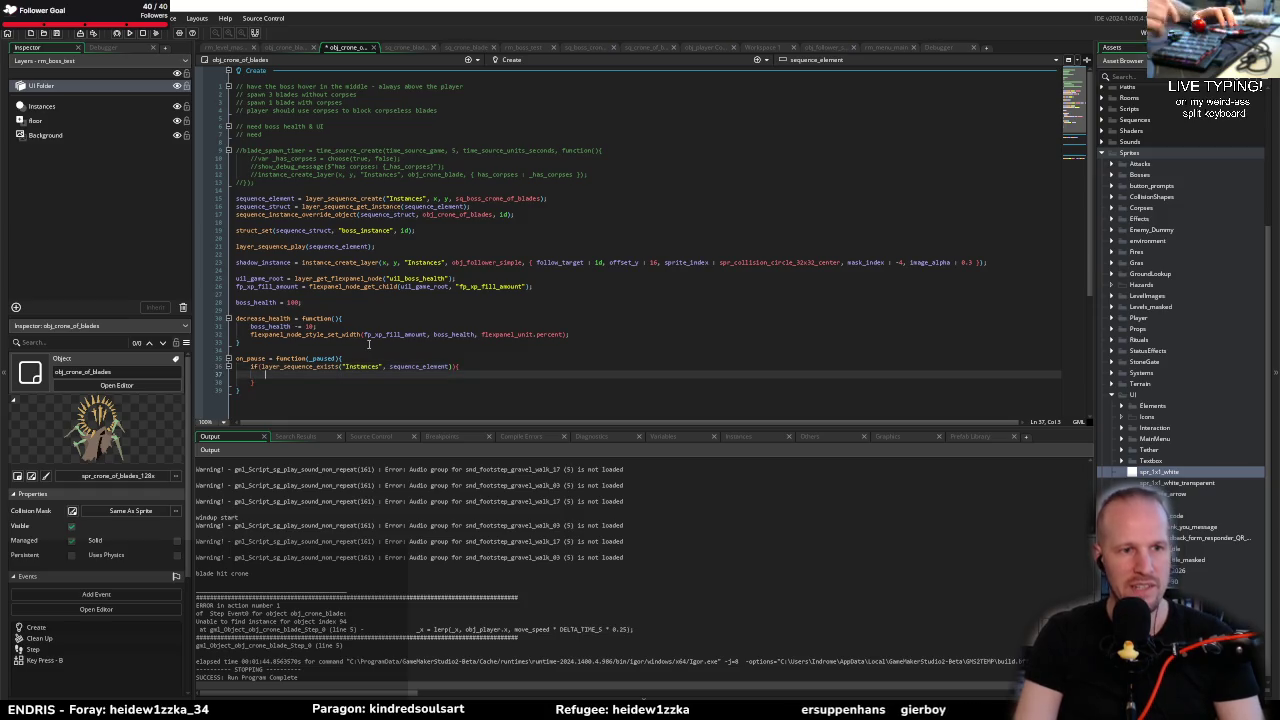
# Step: Add if(_paused) layer_sequence_pause(sequence_element); inside the if block
pyautogui.write('i')
pyautogui.press('BackSpace')
pyautogui.write('if(p')
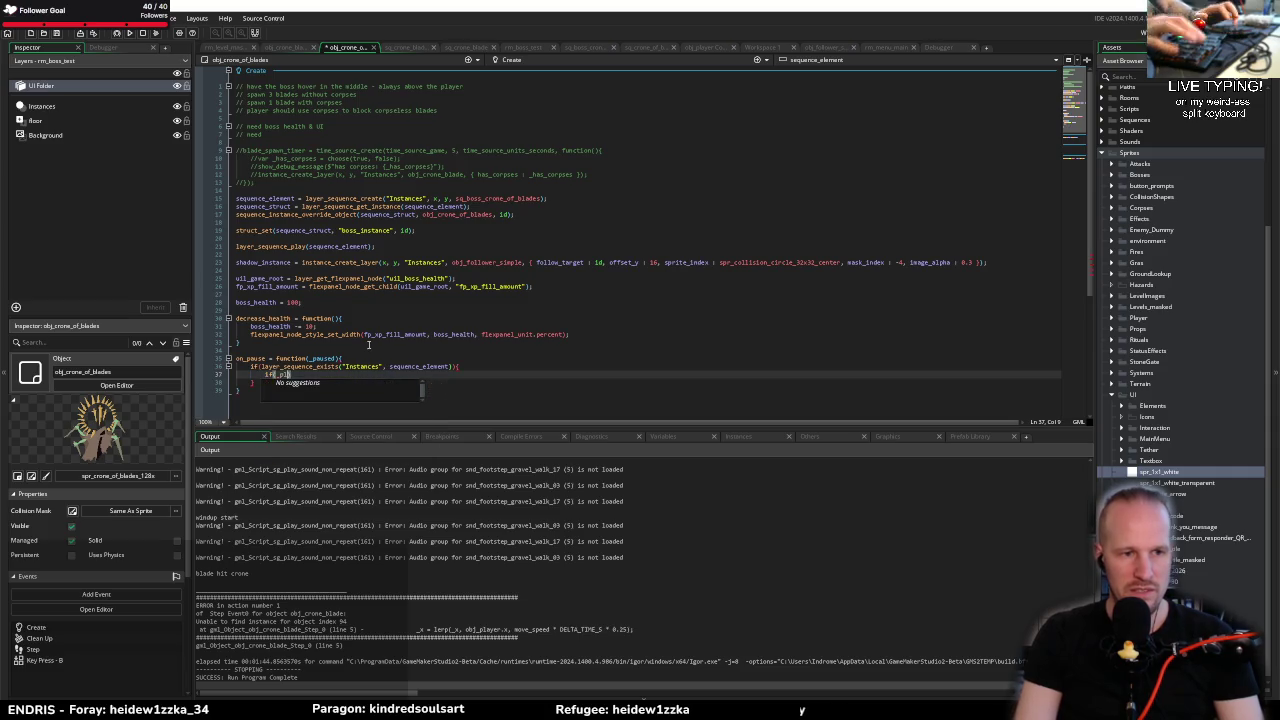
pyautogui.write('aused')
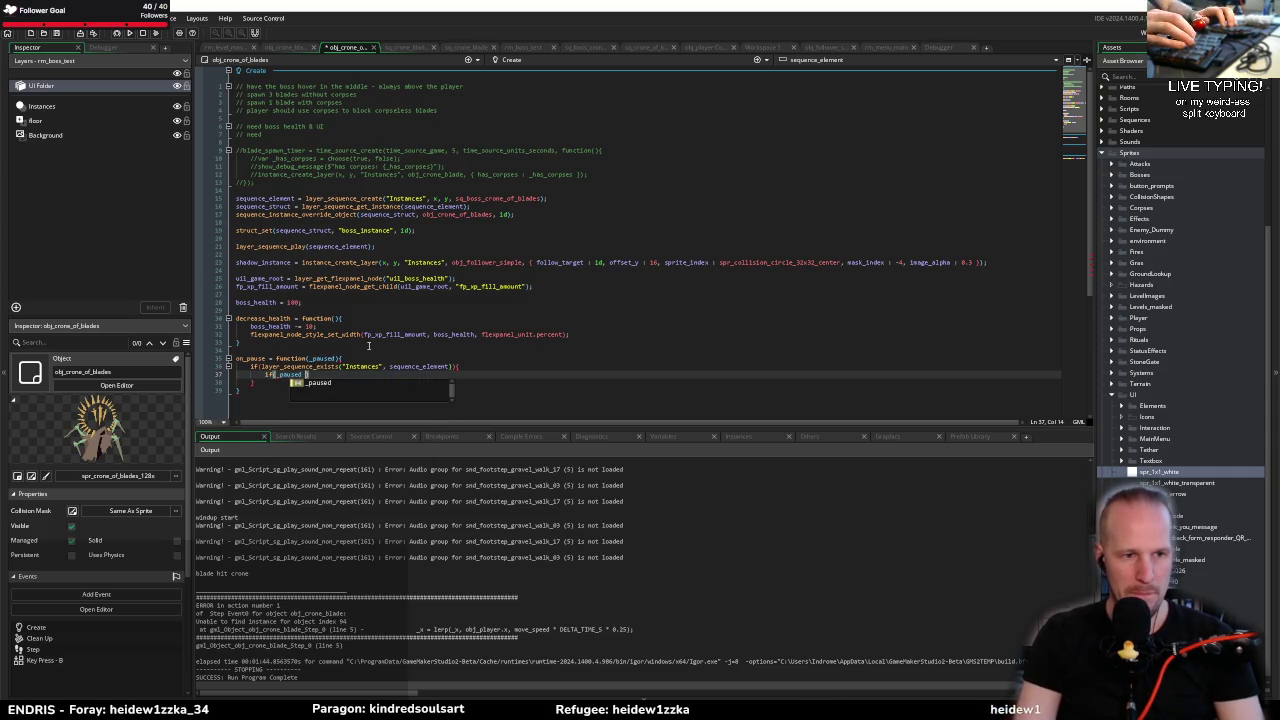
pyautogui.write(')')
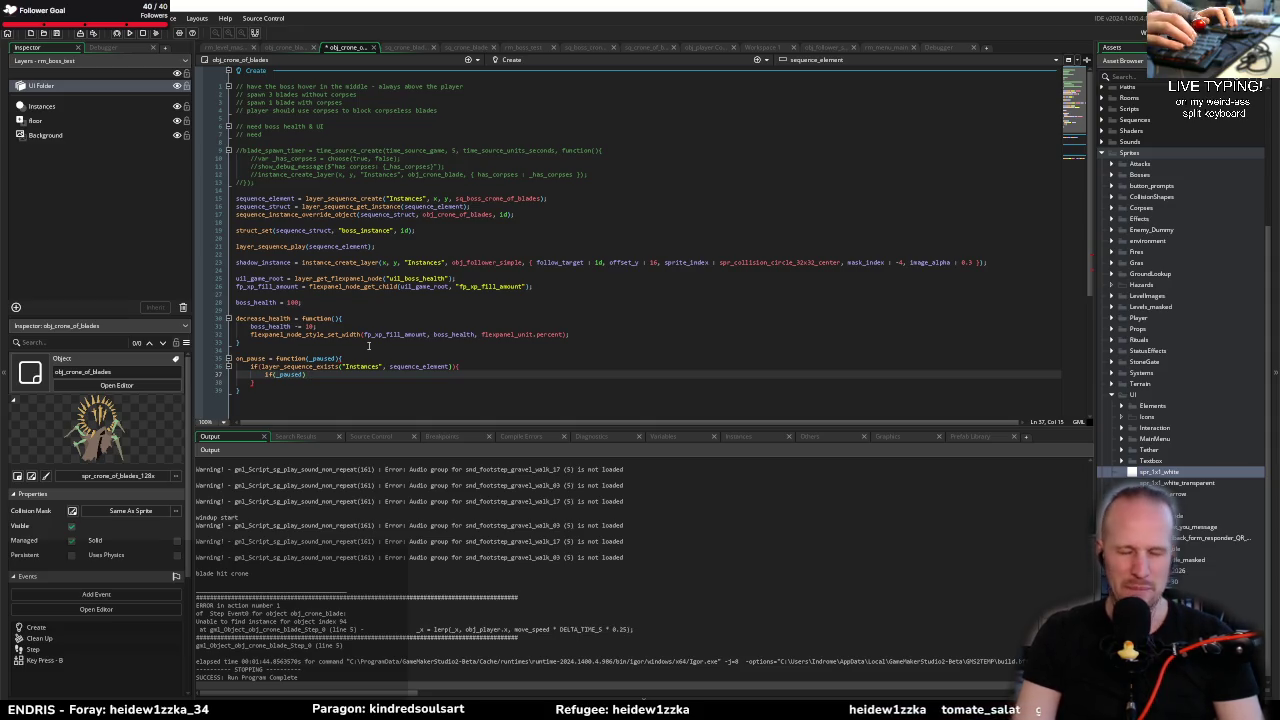
pyautogui.write(' laye')
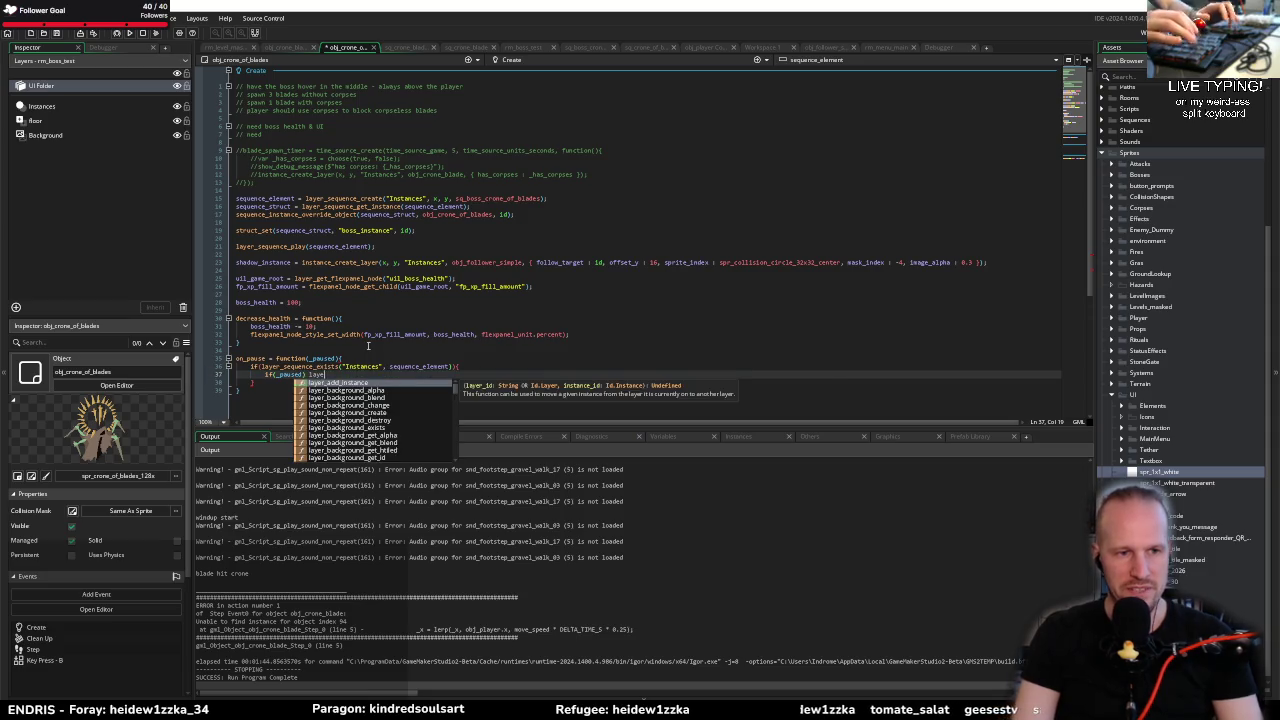
pyautogui.write('r_seque_sequence_')
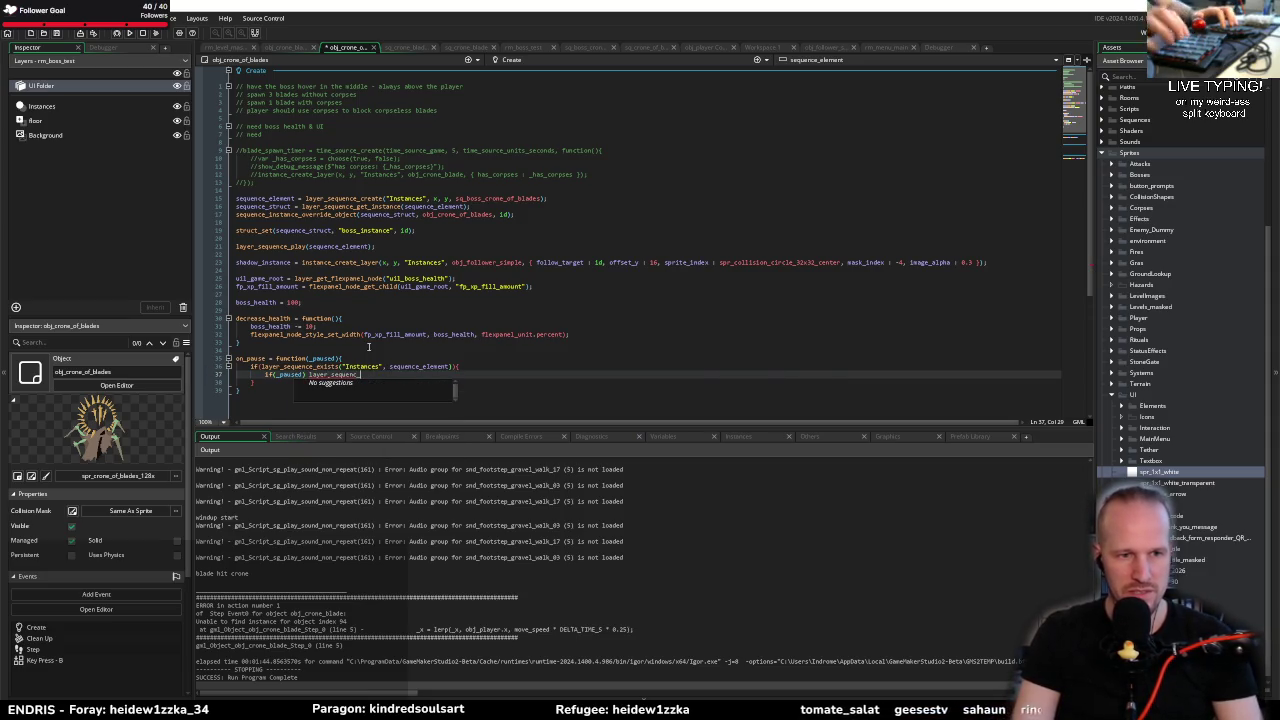
pyautogui.press('BackSpace')
pyautogui.write('e_pause(')
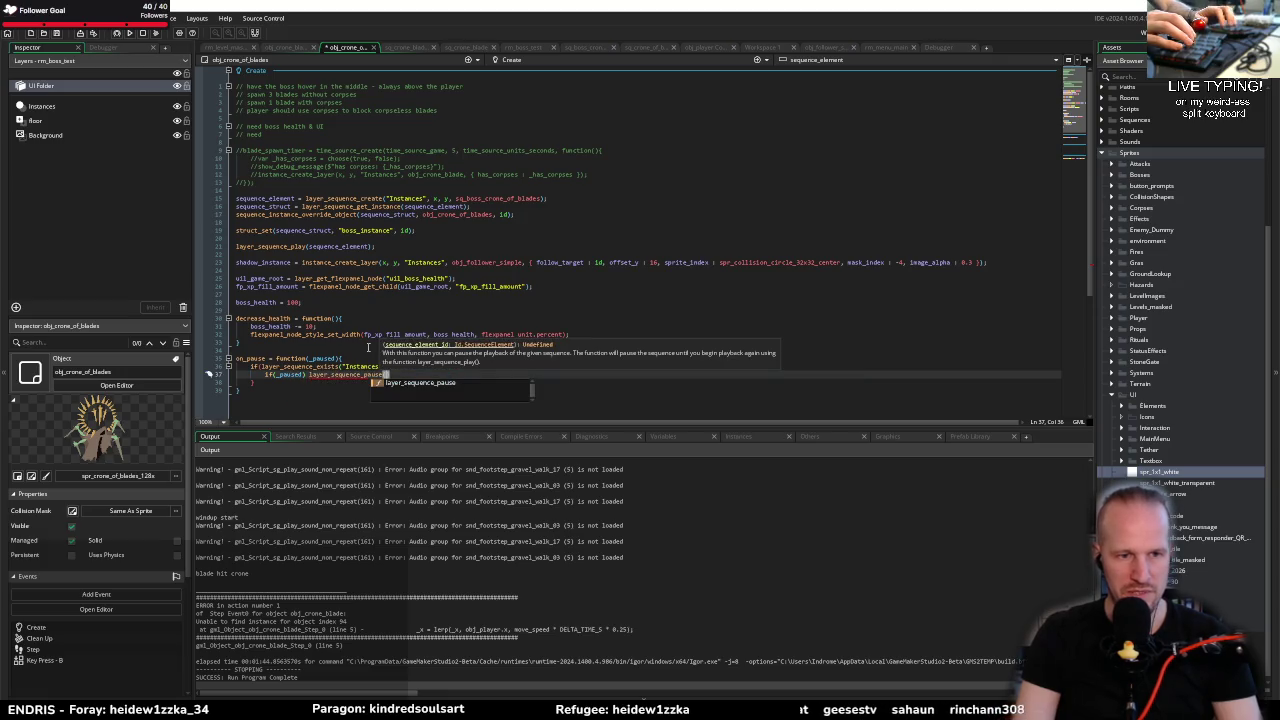
pyautogui.write('s')
pyautogui.press('Return')
pyautogui.write(');')
# Step: Add else layer_sequence_play(sequence_element); and look up layer_sequence_play in the manual
pyautogui.press('Return')
pyautogui.write('el')
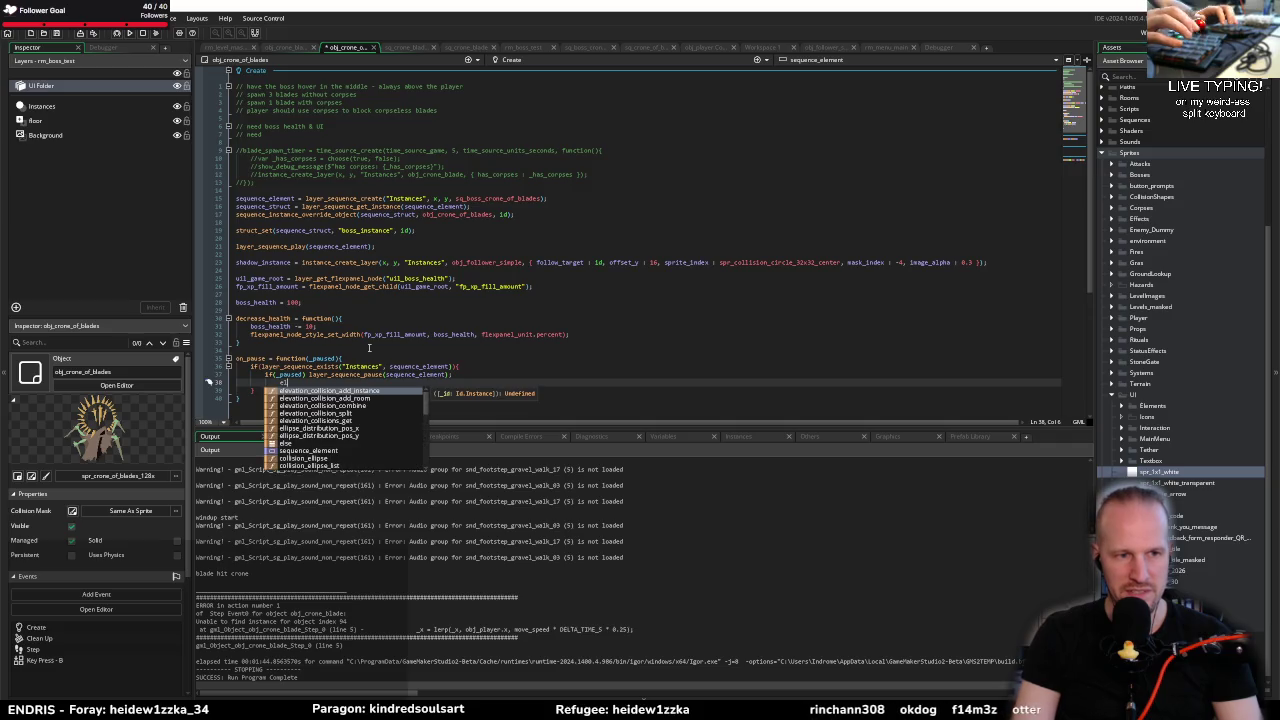
pyautogui.write('se')
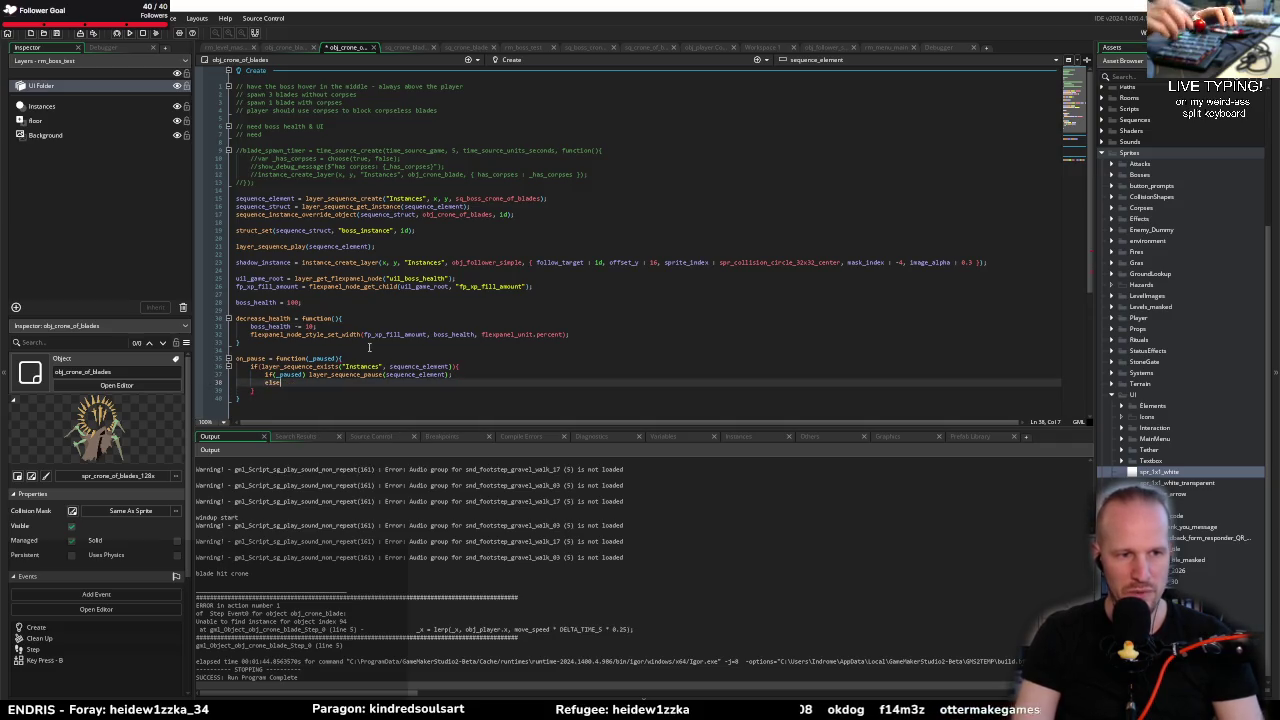
pyautogui.write('selayer')
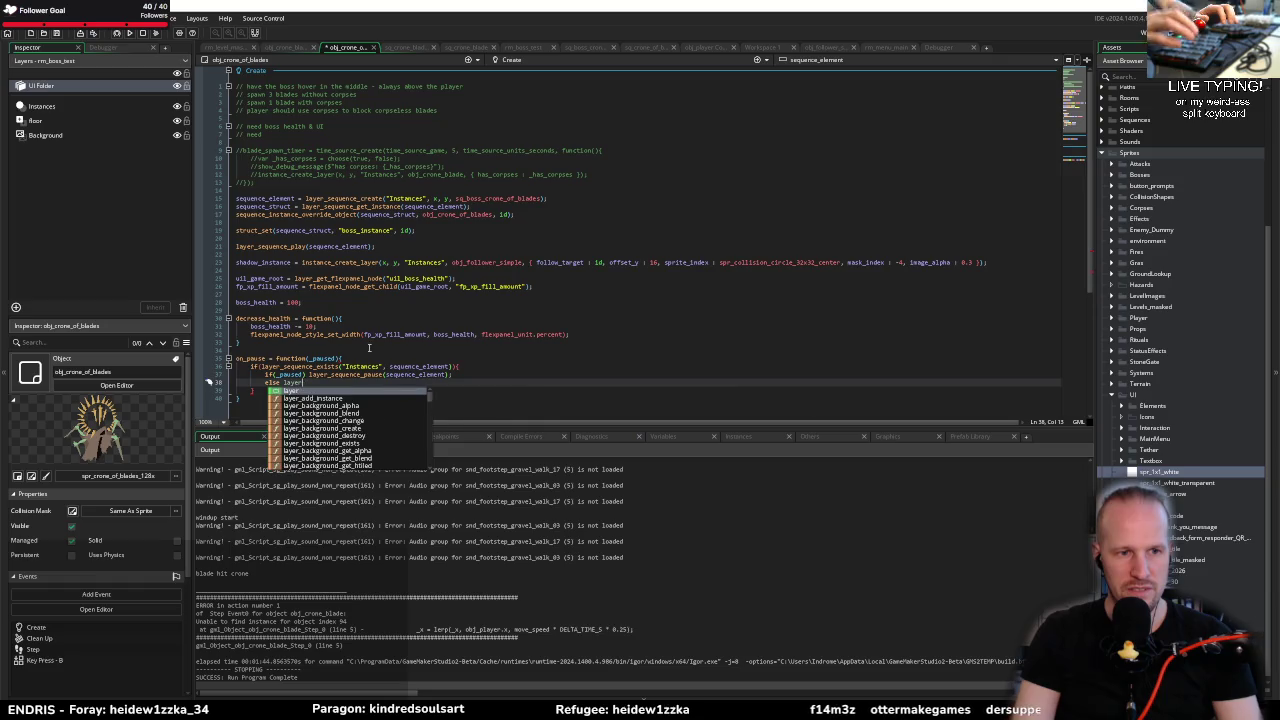
pyautogui.write('_se')
pyautogui.write('quence_pla')
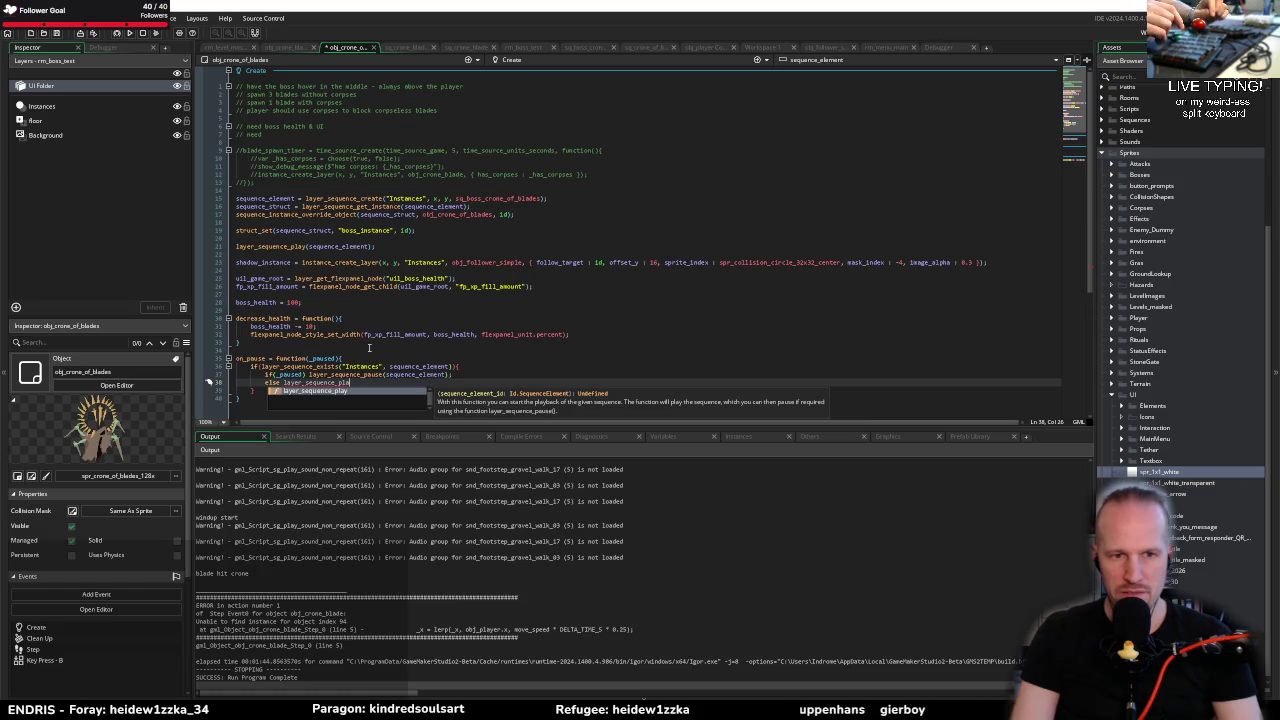
pyautogui.write('y(')
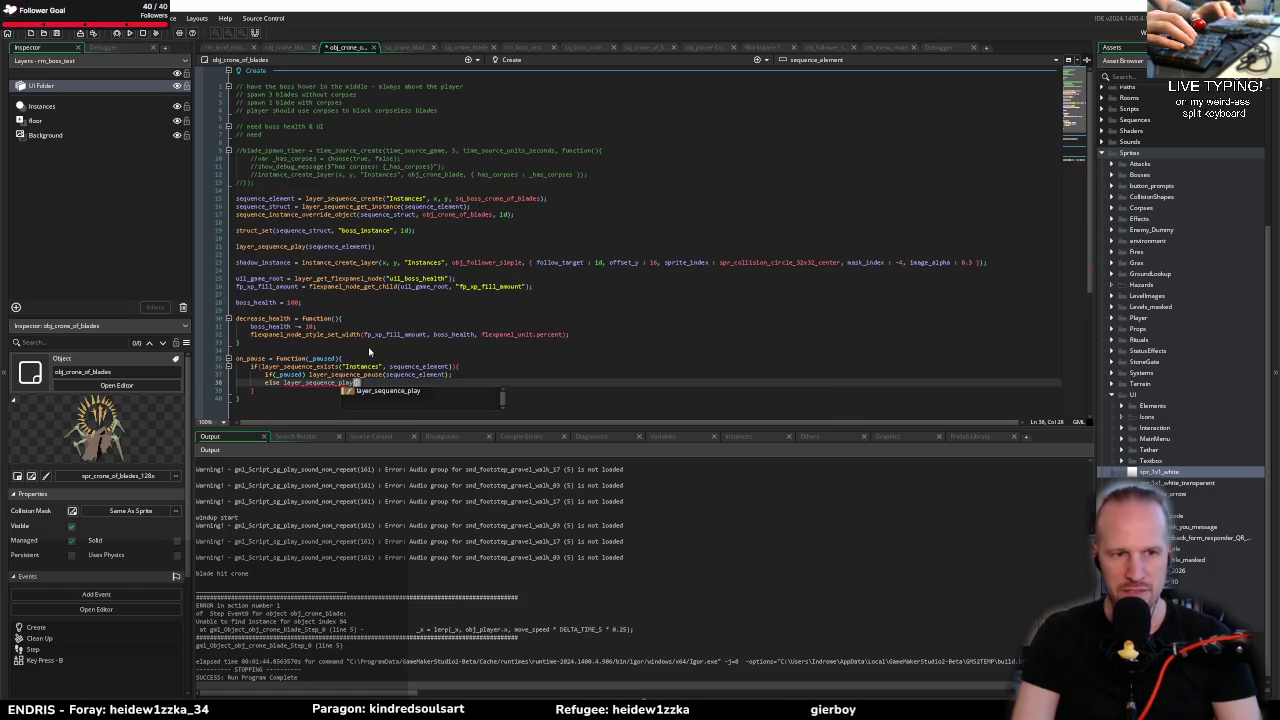
pyautogui.write('sequence_element);')
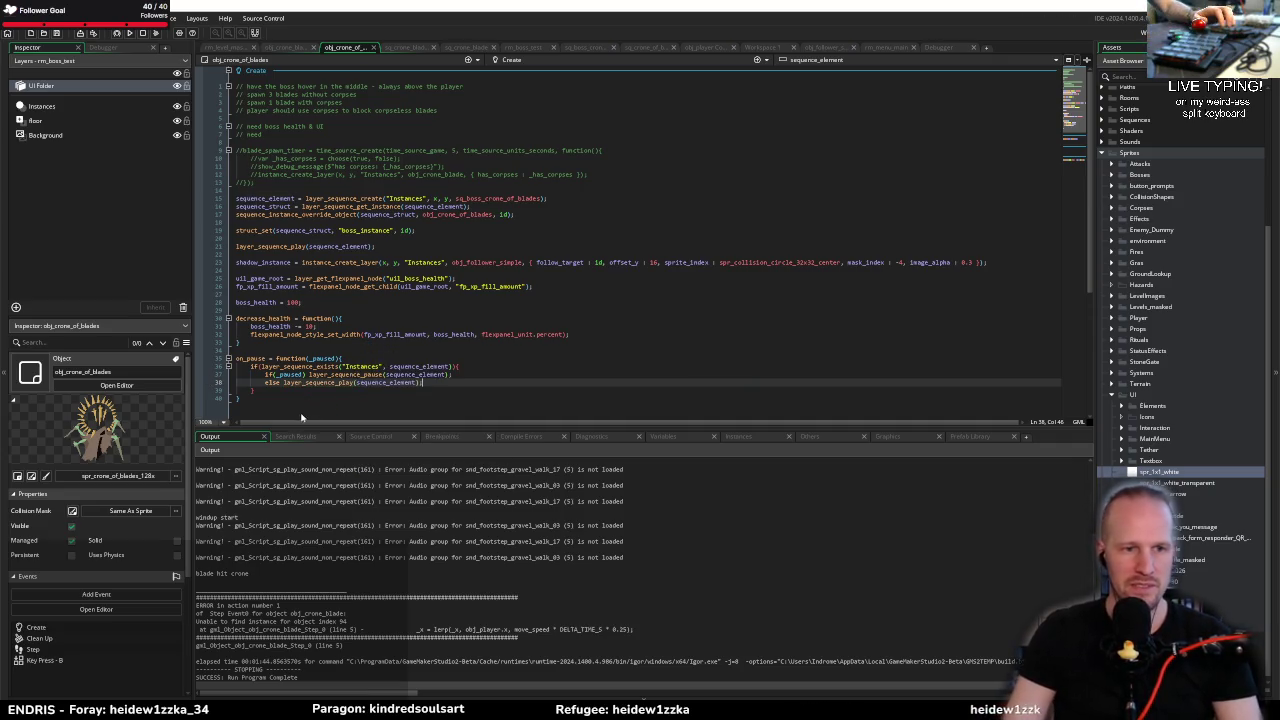
pyautogui.moveTo(331, 383)
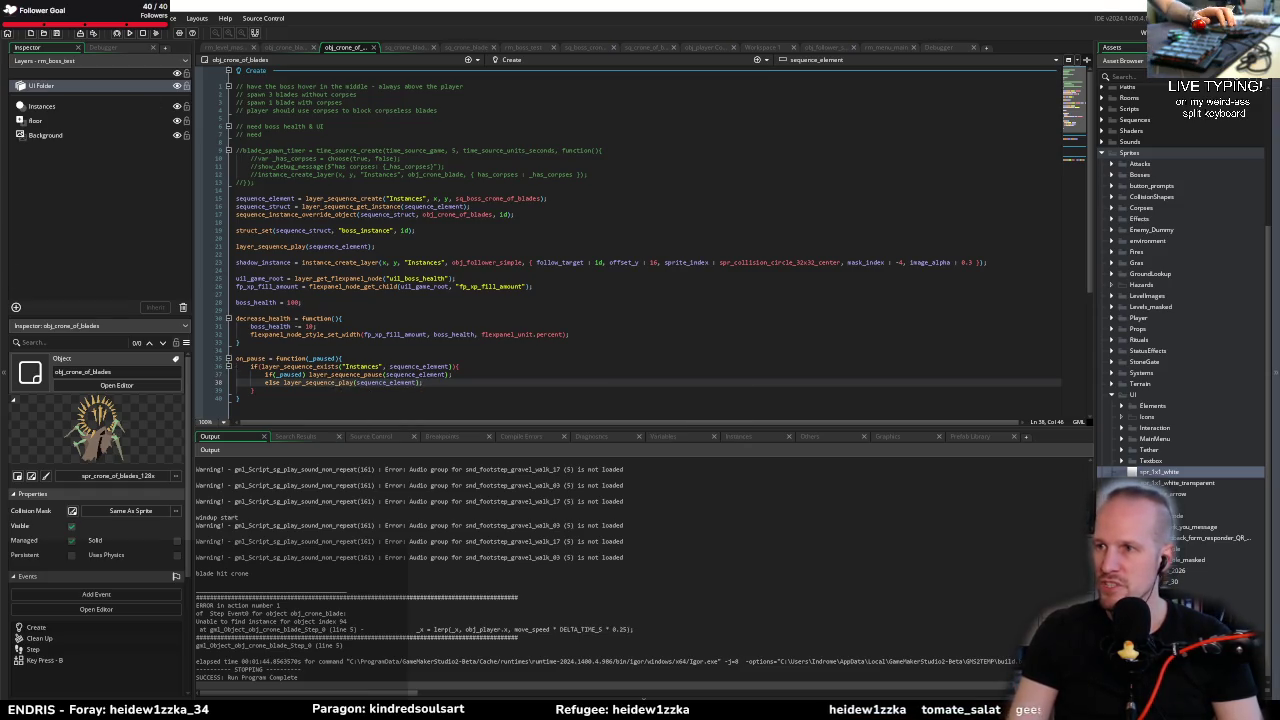
pyautogui.press('F1')
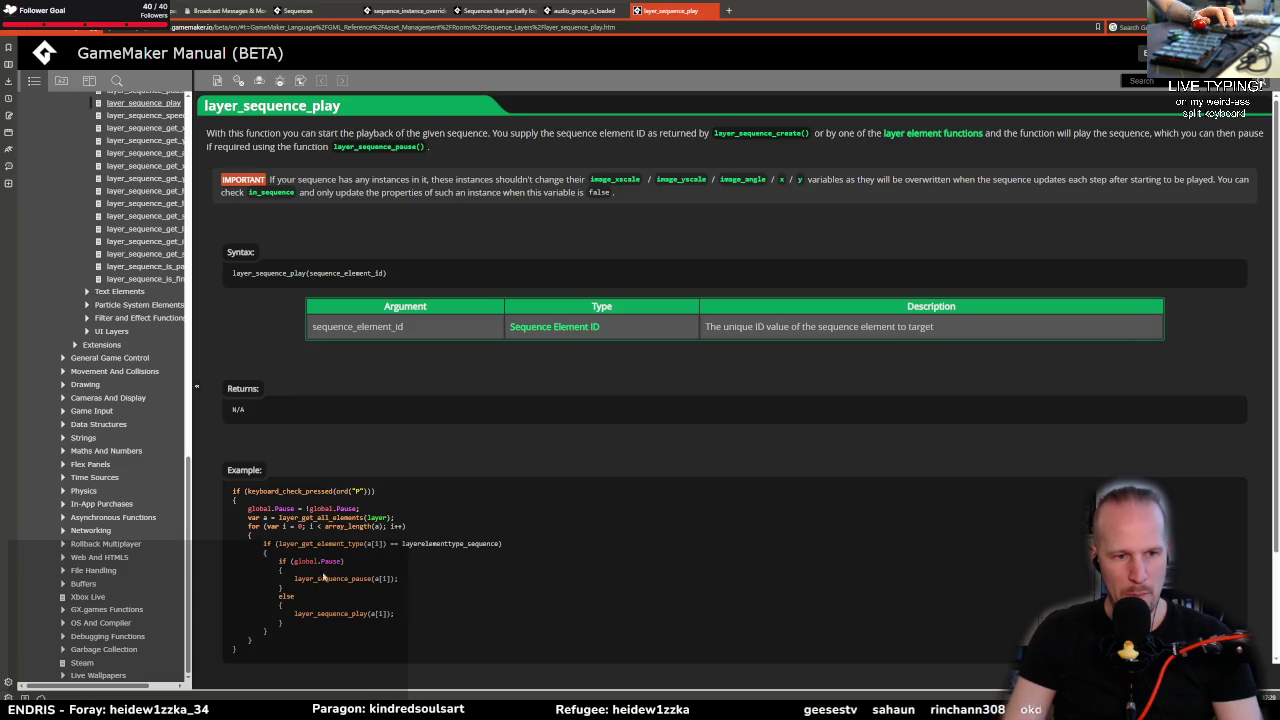
# Step: Read the layer_sequence_play manual page, then return to the boss's Create code
pyautogui.moveTo(324, 588)
pyautogui.mouseDown()
pyautogui.moveTo(400, 592)
pyautogui.moveTo(398, 640)
pyautogui.mouseUp()
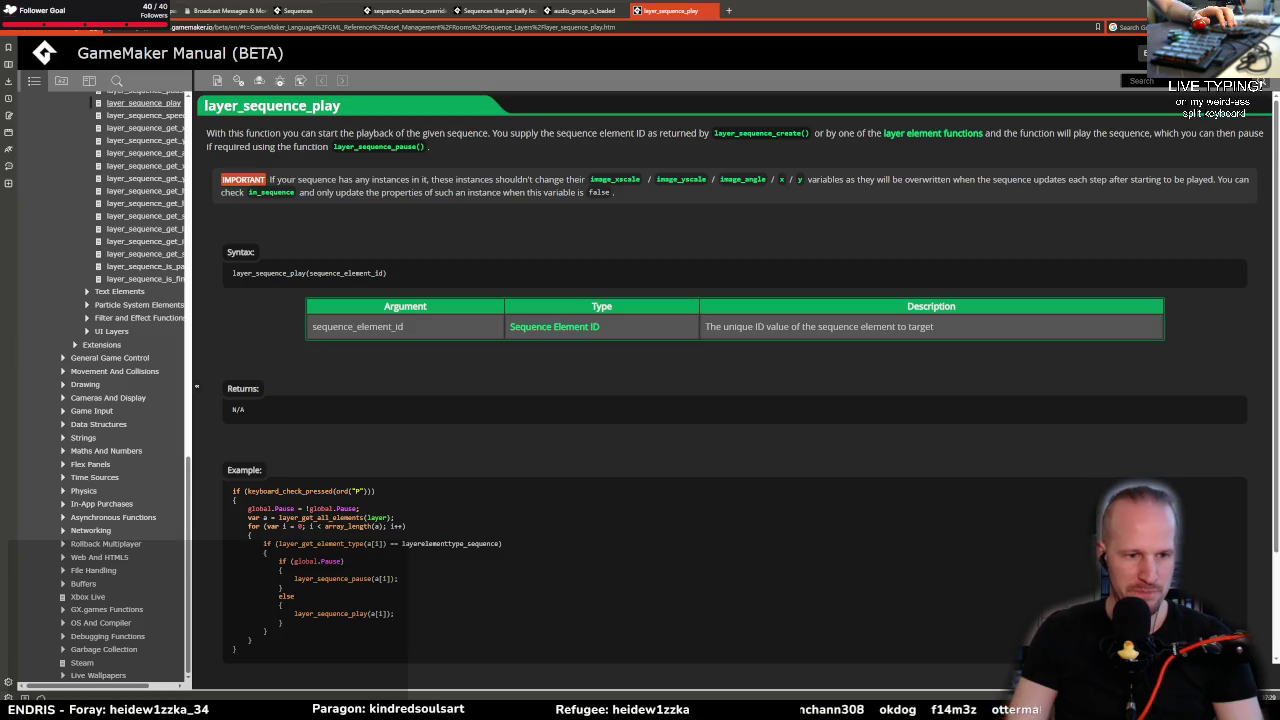
pyautogui.hotkey('alt', 'Tab')
pyautogui.press('Up')
pyautogui.press('Up')
pyautogui.press('Up')
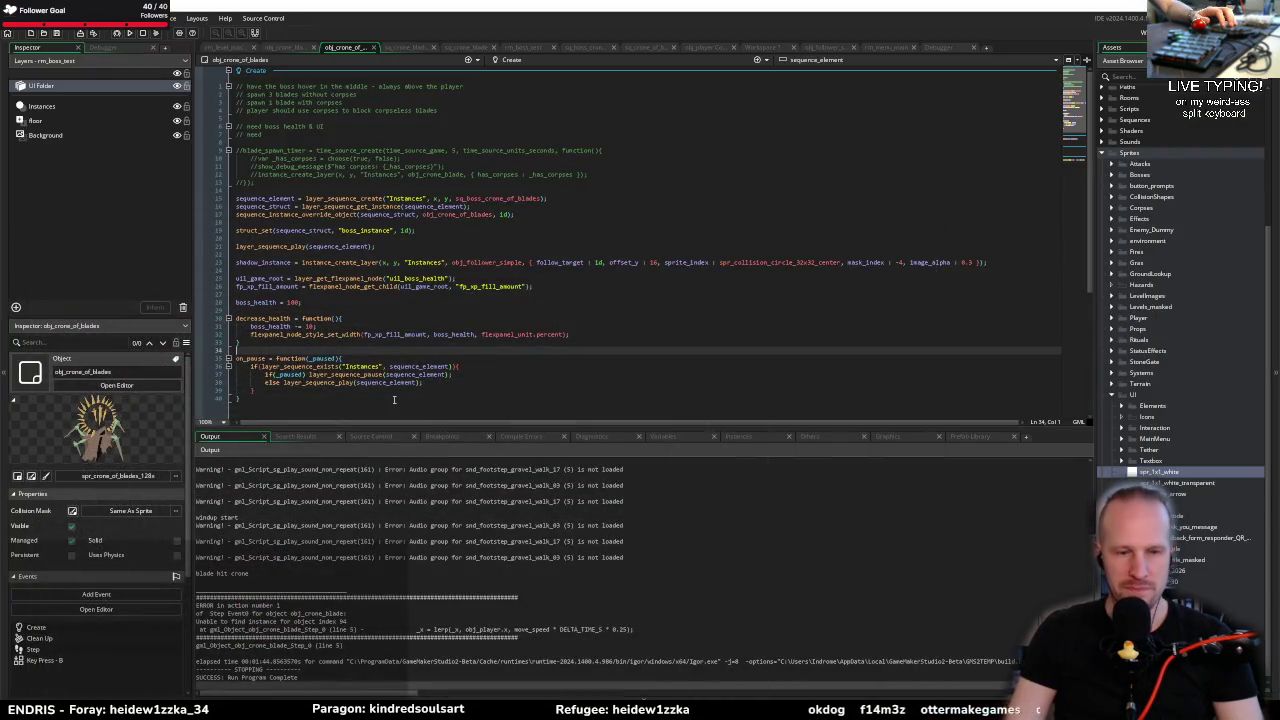
# Step: Go from the boss_health line to obj_crone_blade's Step code, then the rm_boss_test room editor
pyautogui.write('s')
pyautogui.press('BackSpace')
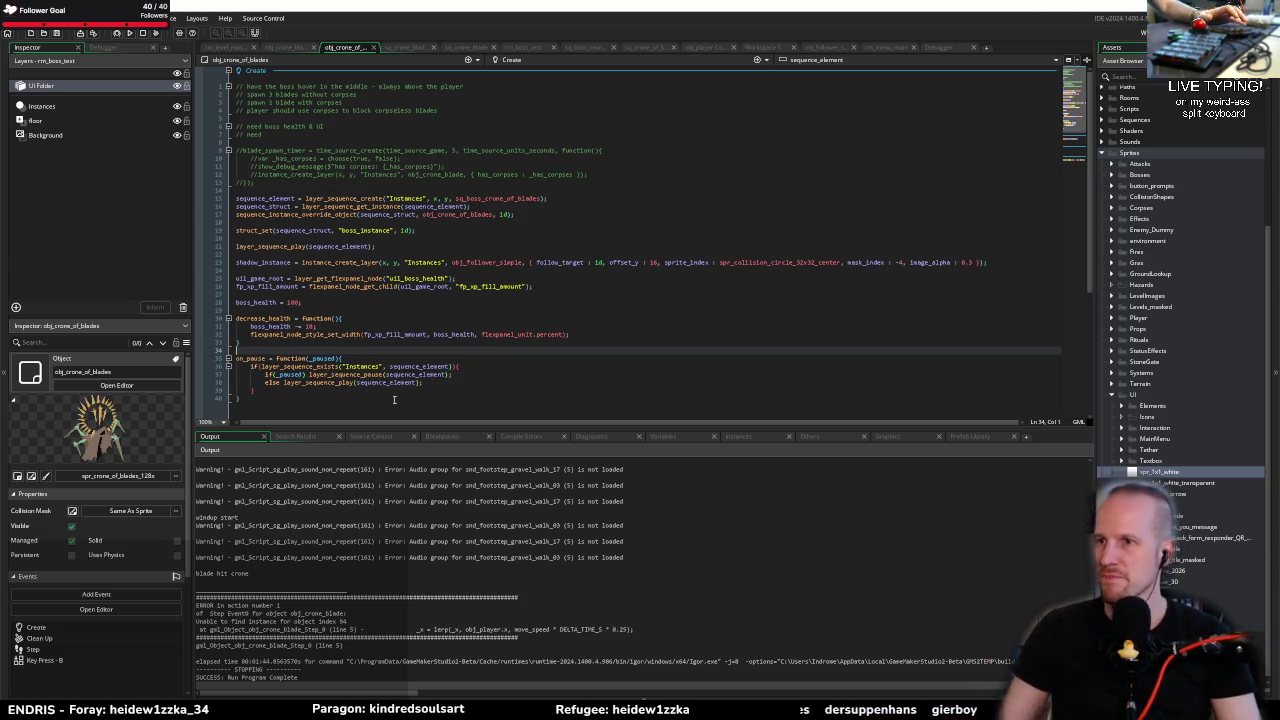
pyautogui.press('Up')
pyautogui.press('Up')
pyautogui.press('Up')
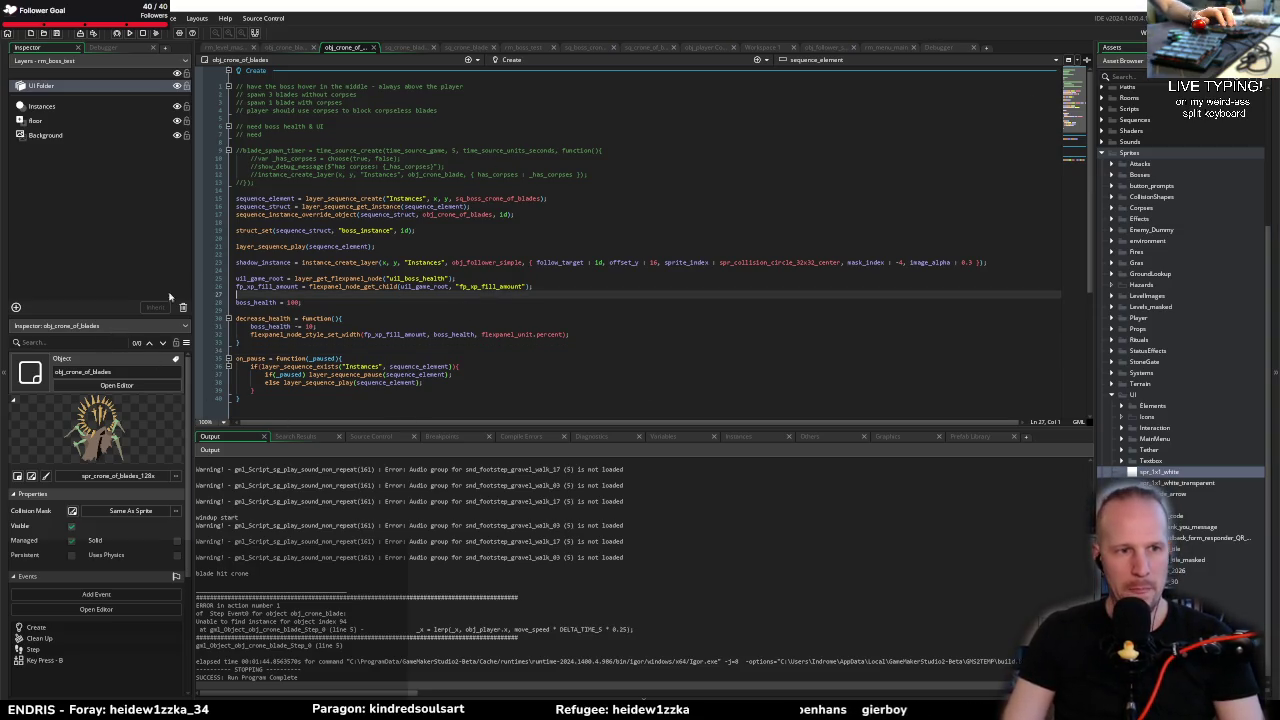
pyautogui.press('Down')
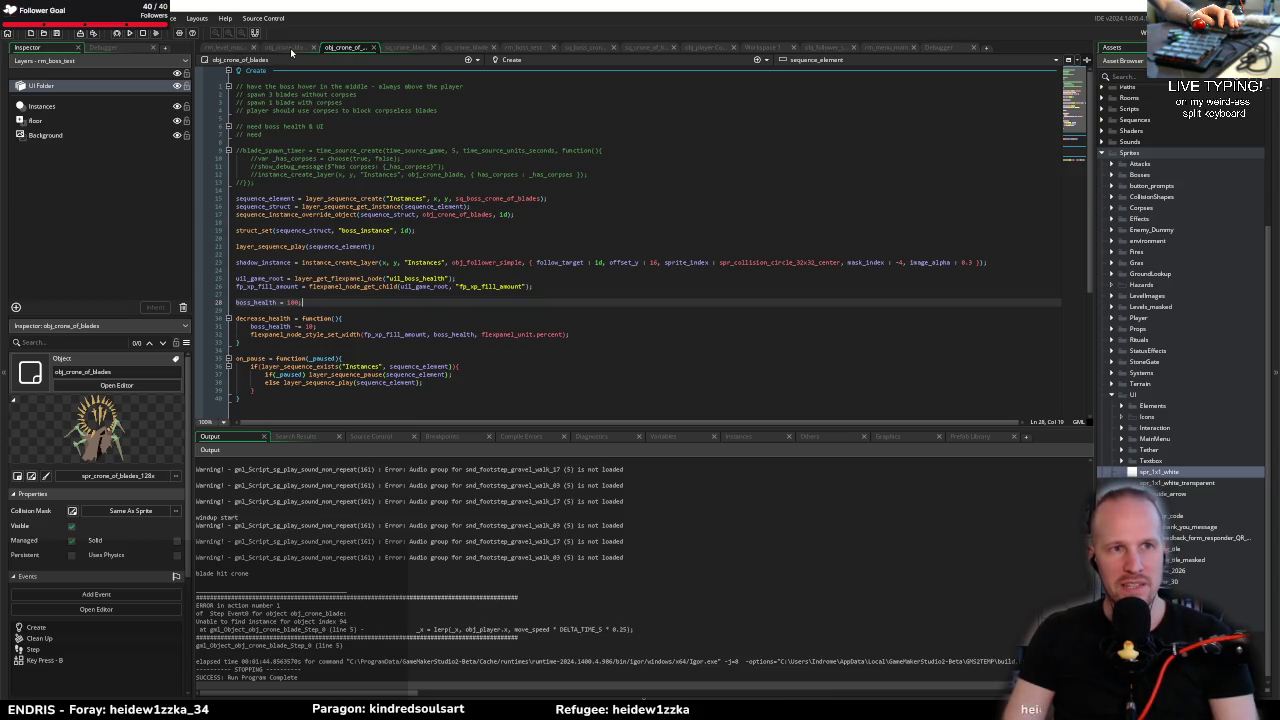
pyautogui.click(268, 50)
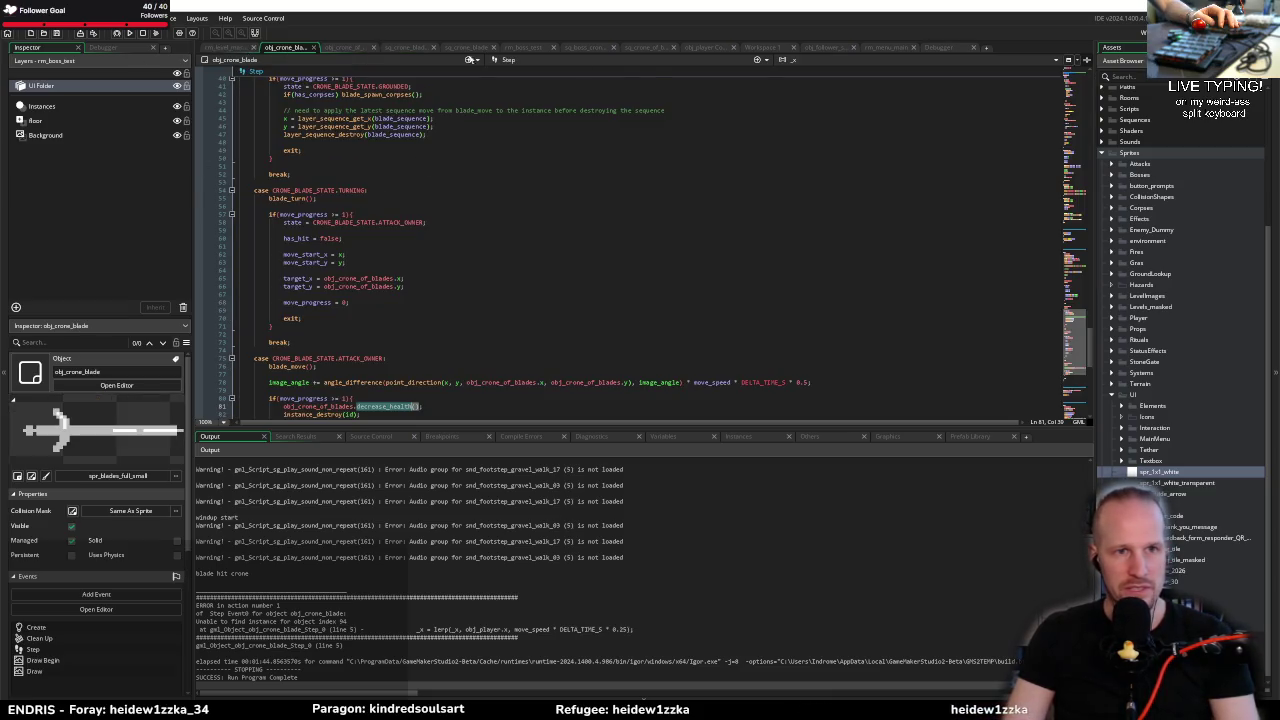
pyautogui.click(523, 47)
pyautogui.scroll(-2, 557, 258)
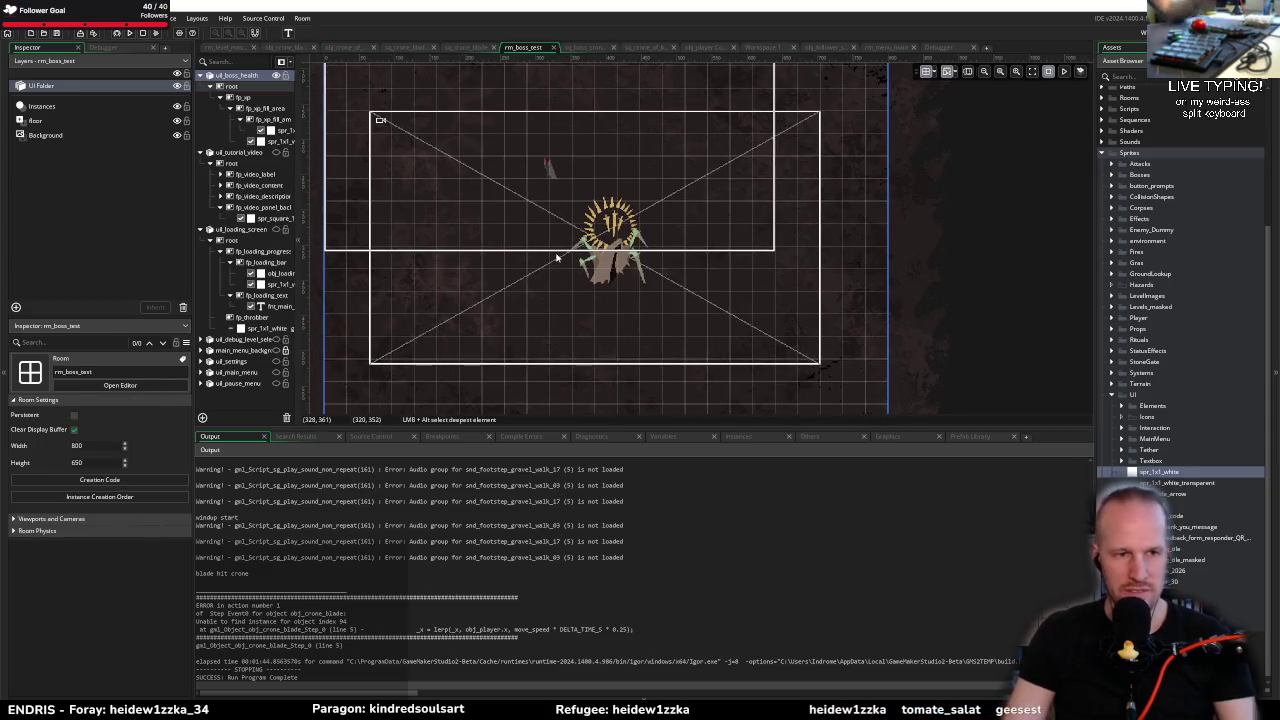
pyautogui.scroll(1, 572, 240)
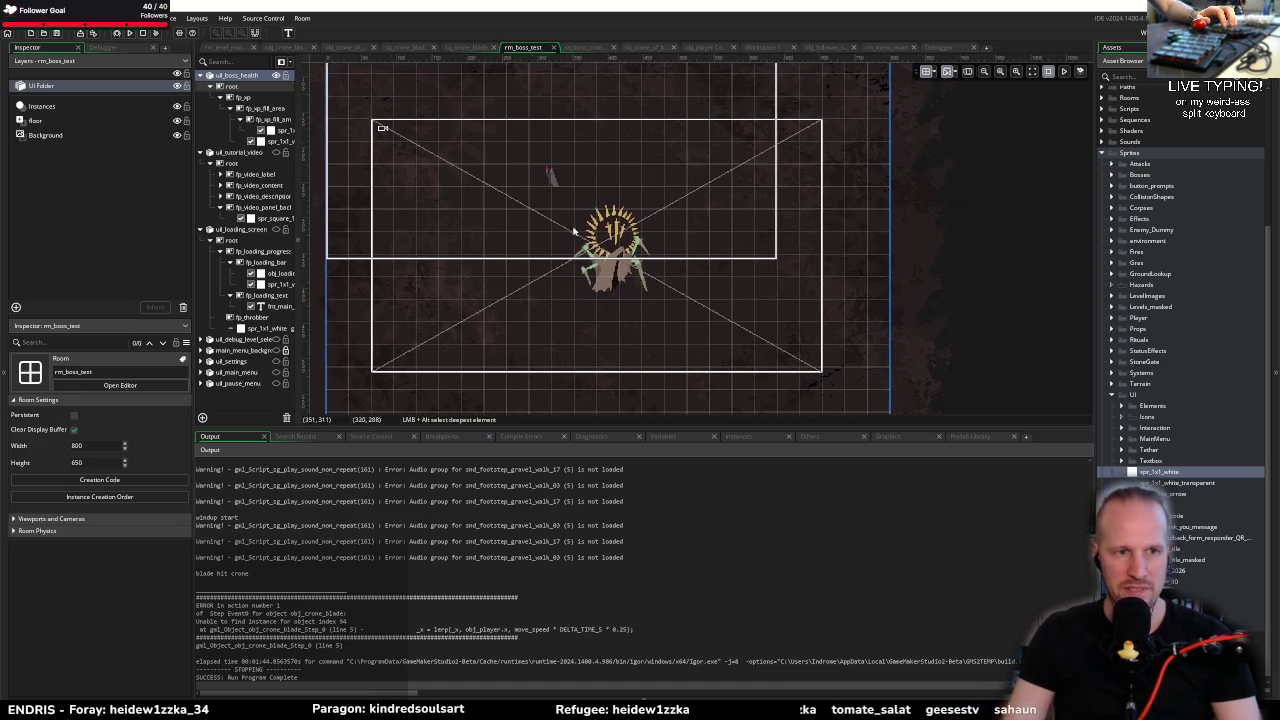
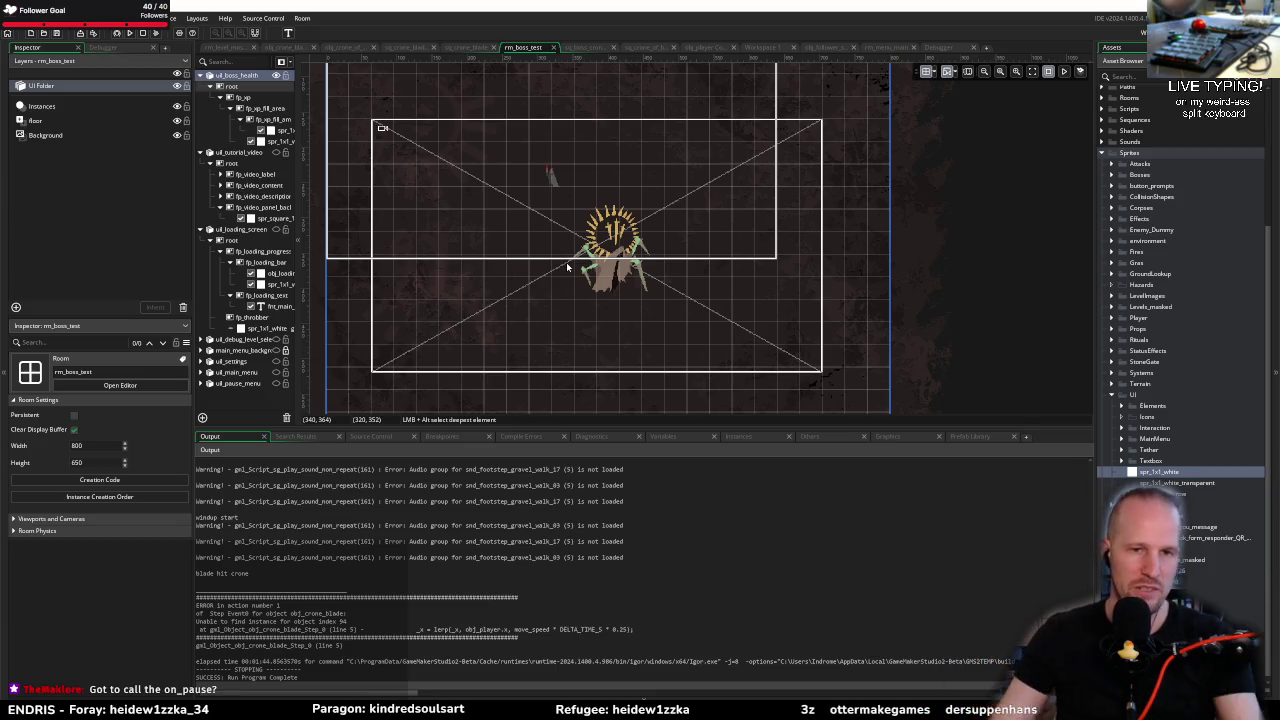
# Step: Pan the rm_boss_test room to the loading bar, glance at Figma, then try the asset search
pyautogui.moveTo(676, 290)
pyautogui.mouseDown()
pyautogui.moveTo(654, 323)
pyautogui.moveTo(658, 293)
pyautogui.mouseUp()
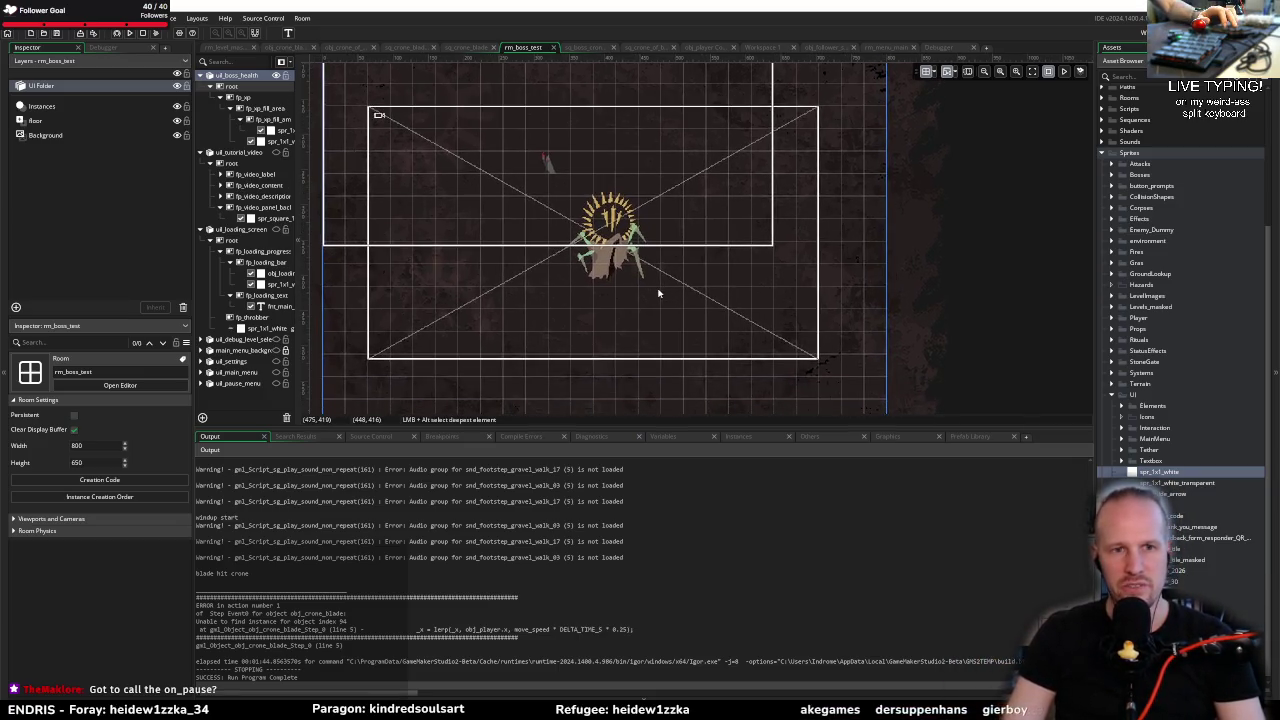
pyautogui.moveTo(523, 289)
pyautogui.mouseDown()
pyautogui.moveTo(586, 274)
pyautogui.moveTo(489, 309)
pyautogui.moveTo(590, 250)
pyautogui.mouseUp()
pyautogui.scroll(2, 507, 291)
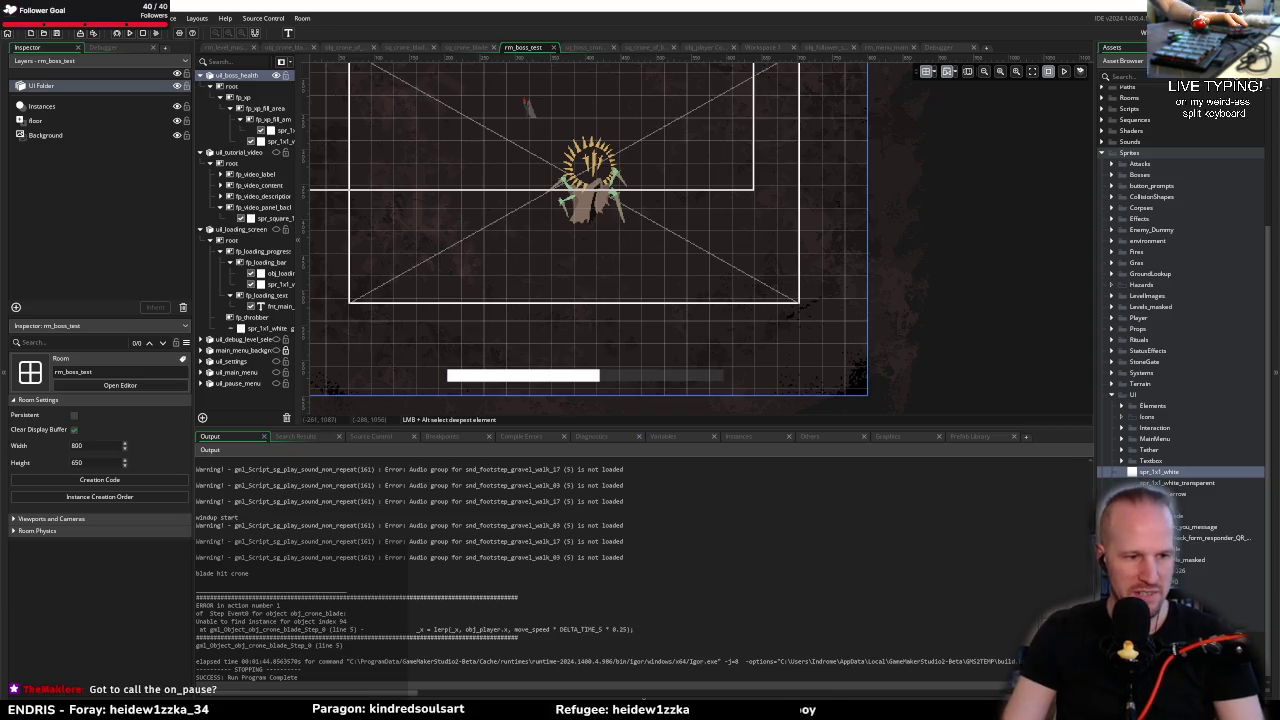
pyautogui.hotkey('alt', 'Tab')
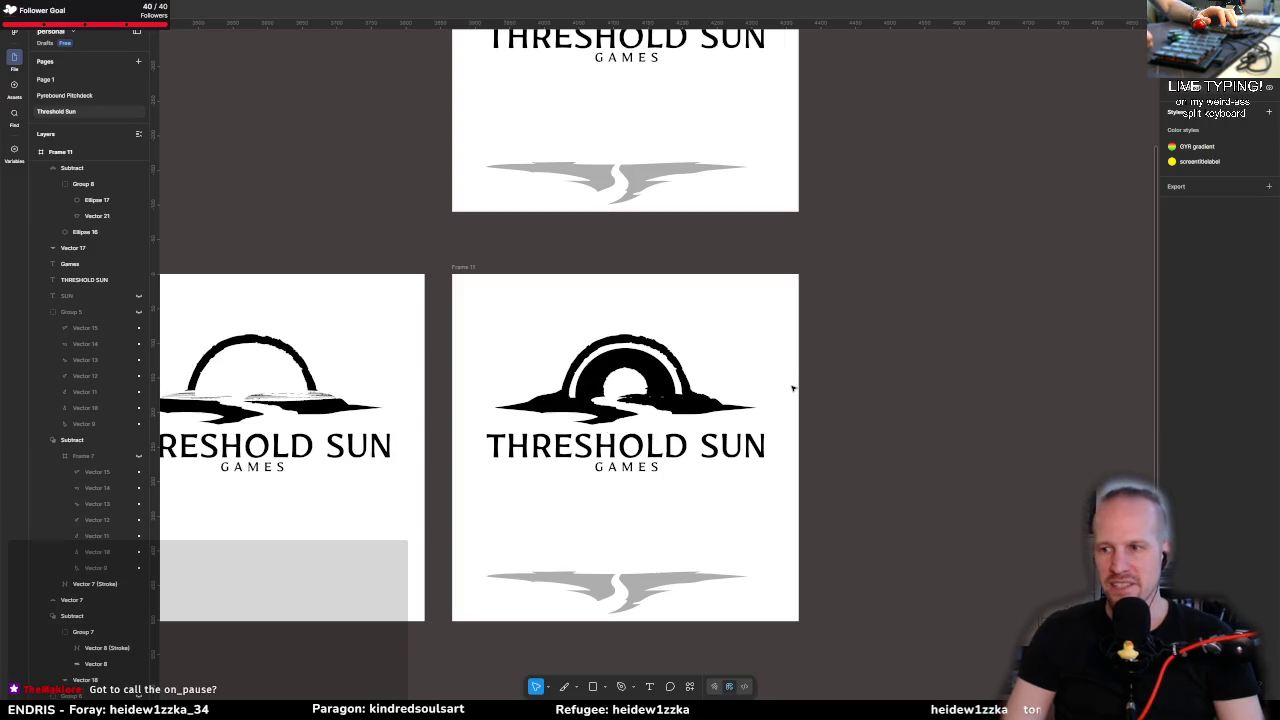
pyautogui.hotkey('alt', 'Tab')
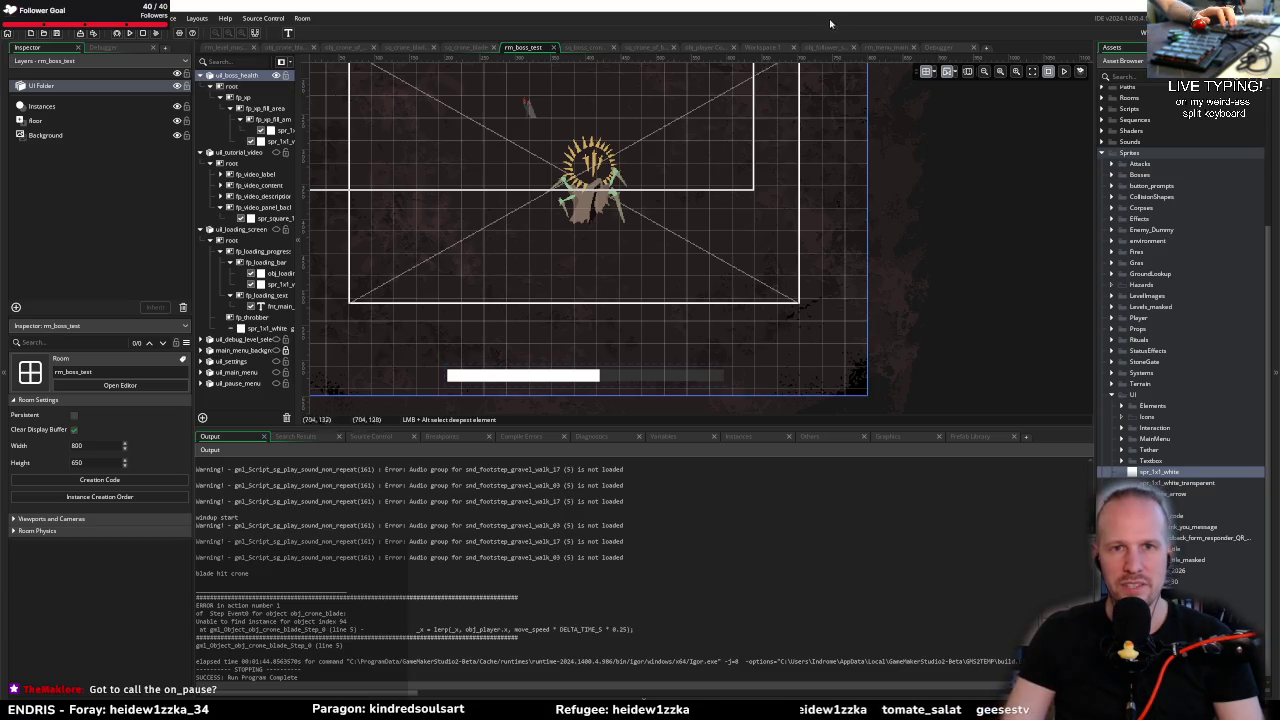
pyautogui.hotkey('ctrl', 't')
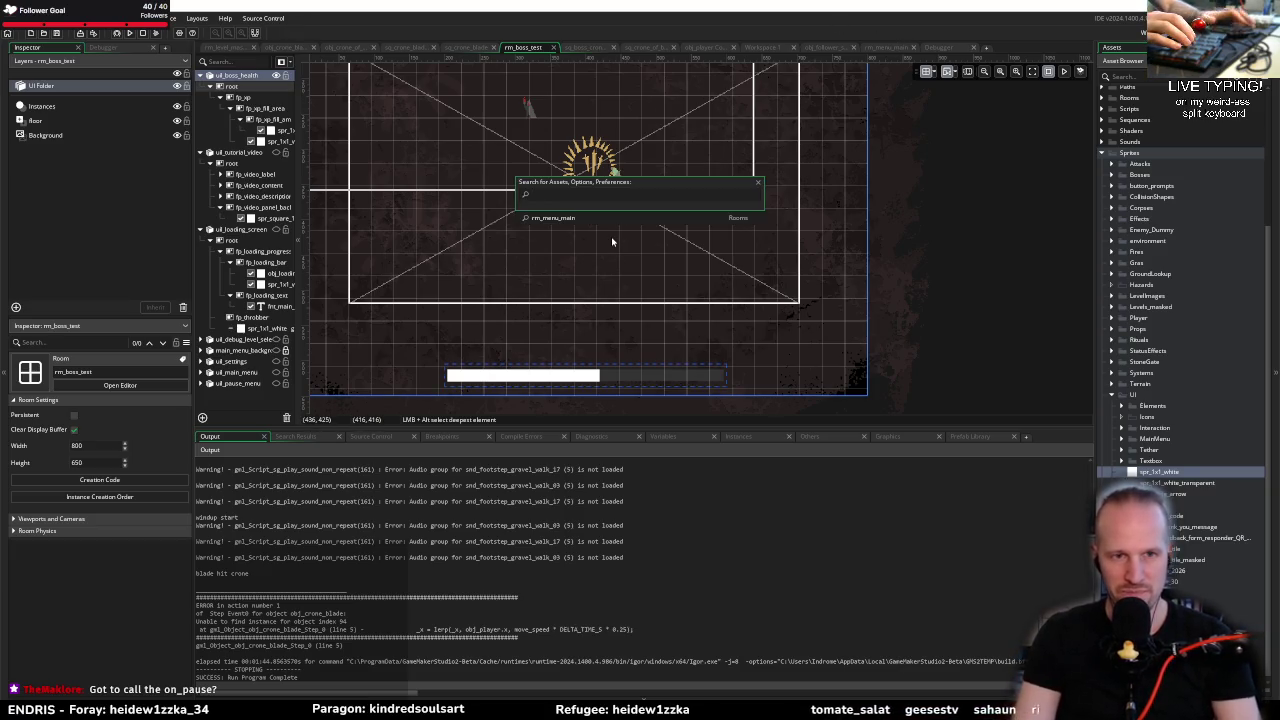
pyautogui.click(956, 246)
# Step: Search the project for whole-word 'on_pause' and open obj_pause's Create event match at line 45
pyautogui.hotkey('ctrl', 'shift', 'f')
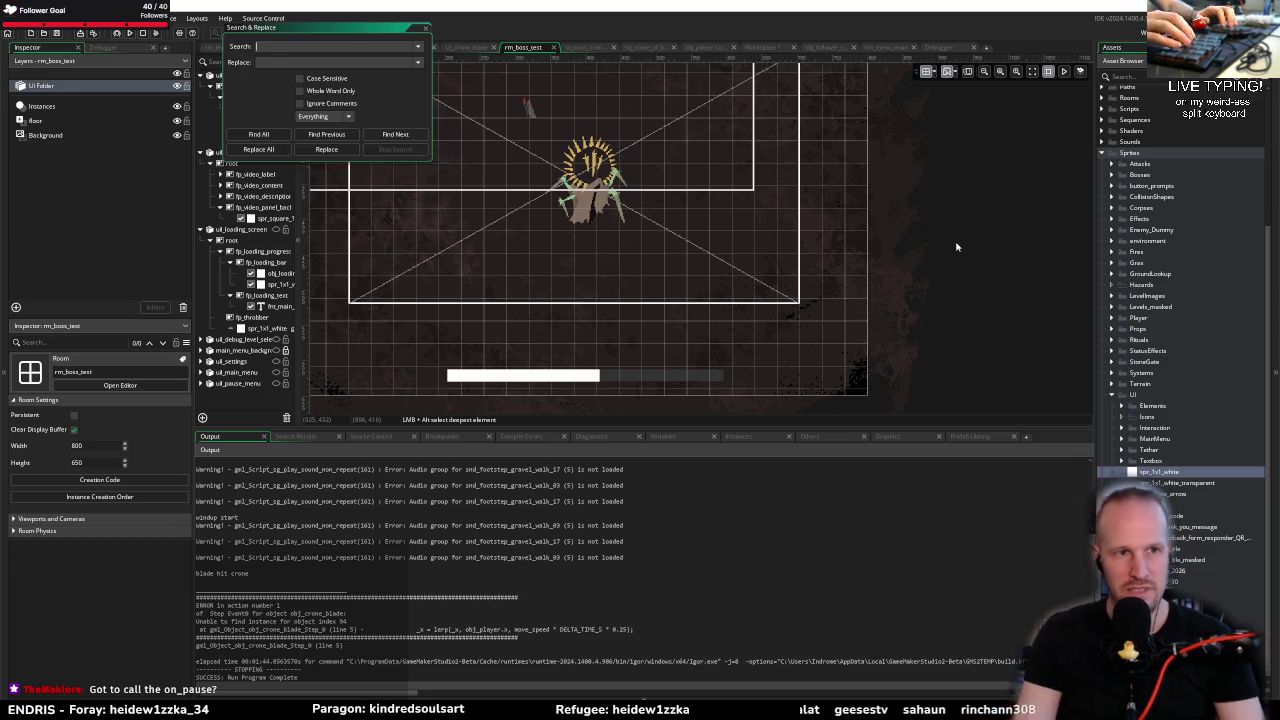
pyautogui.write('on_pause')
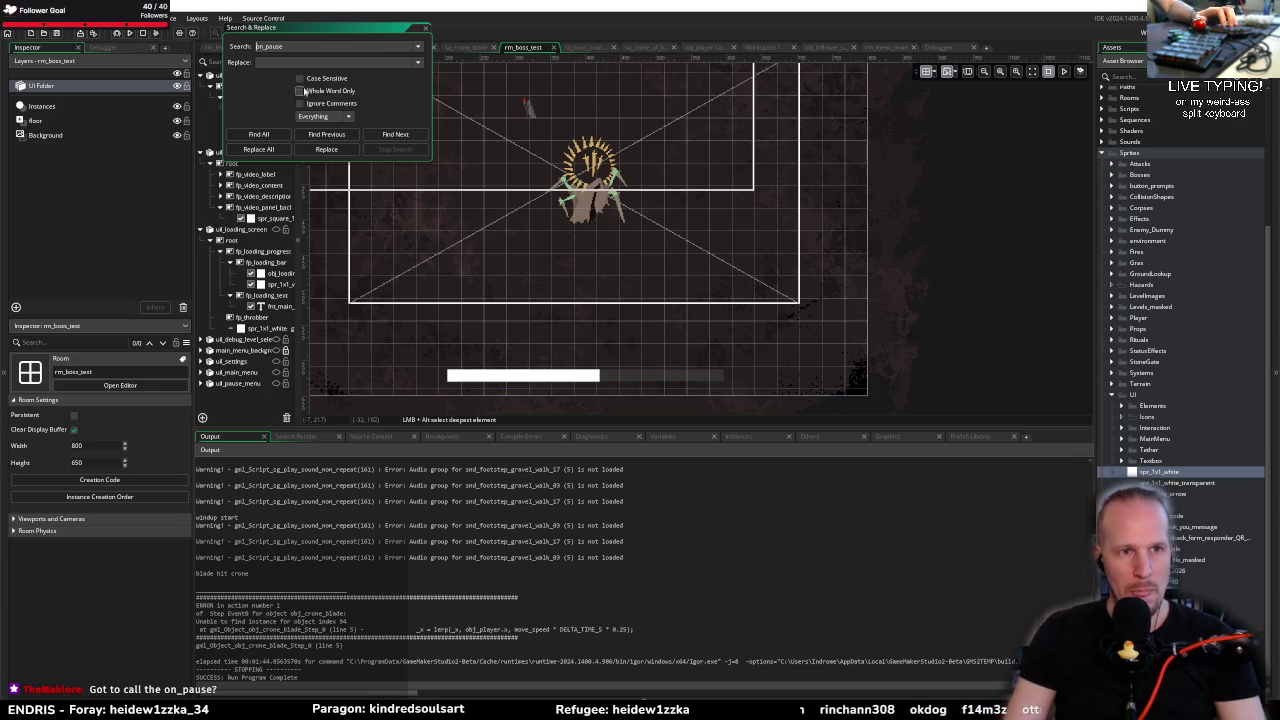
pyautogui.click(300, 91)
pyautogui.press('Return')
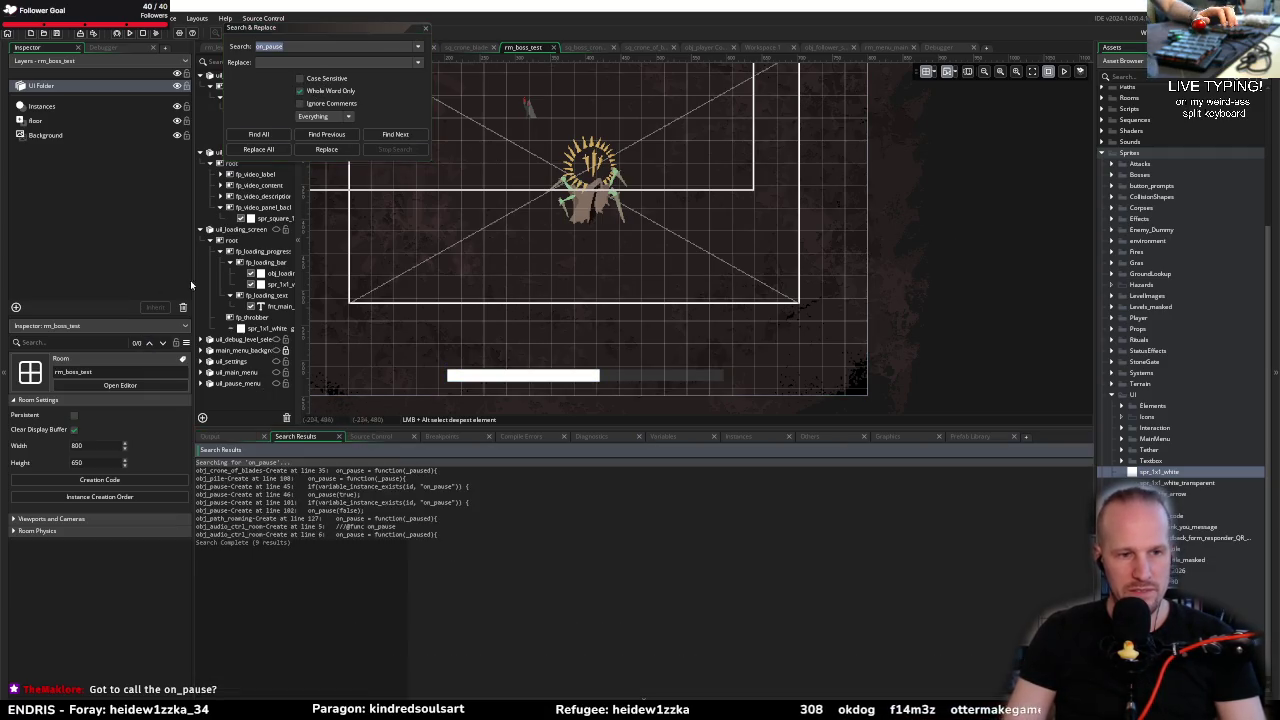
pyautogui.click(425, 30)
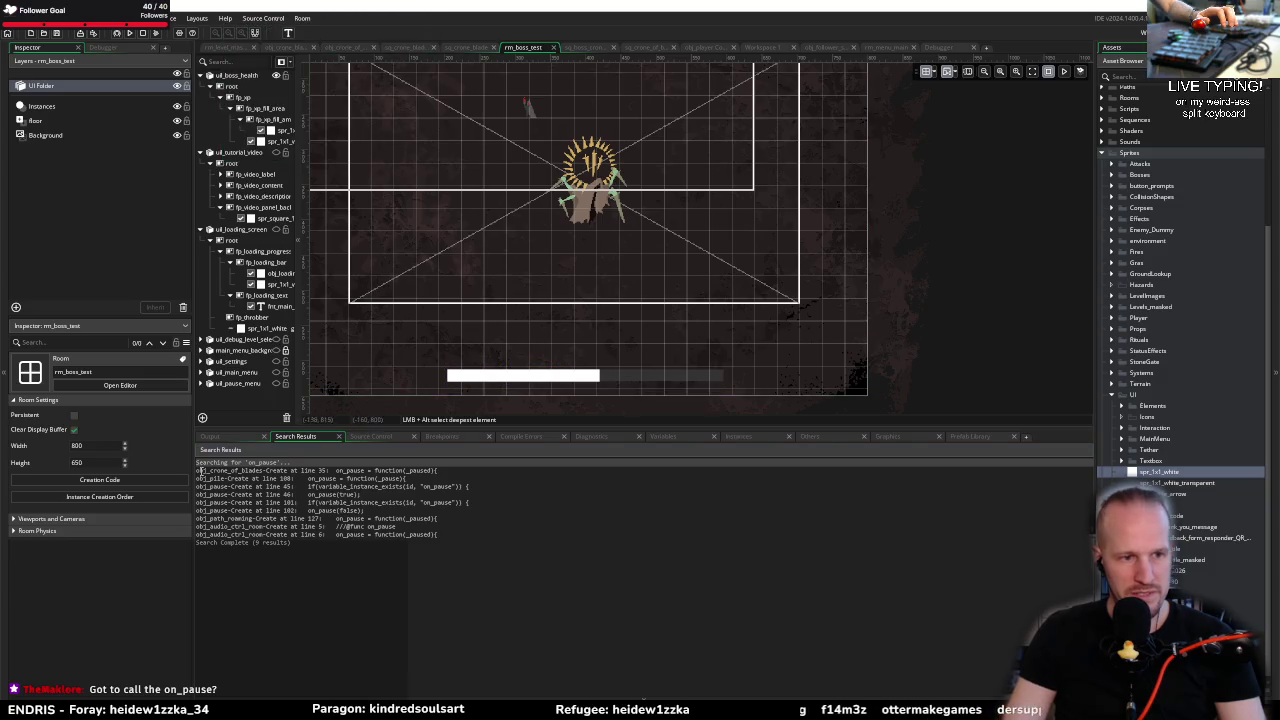
pyautogui.doubleClick(337, 486)
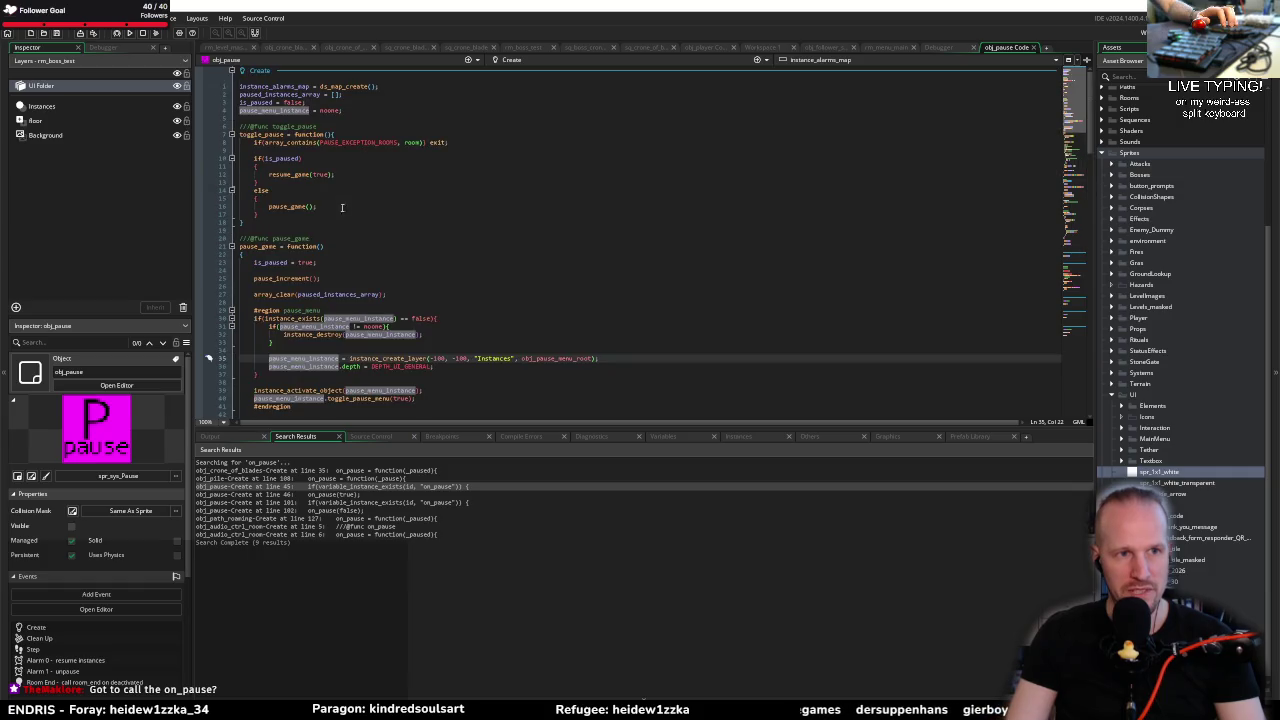
pyautogui.doubleClick(268, 247)
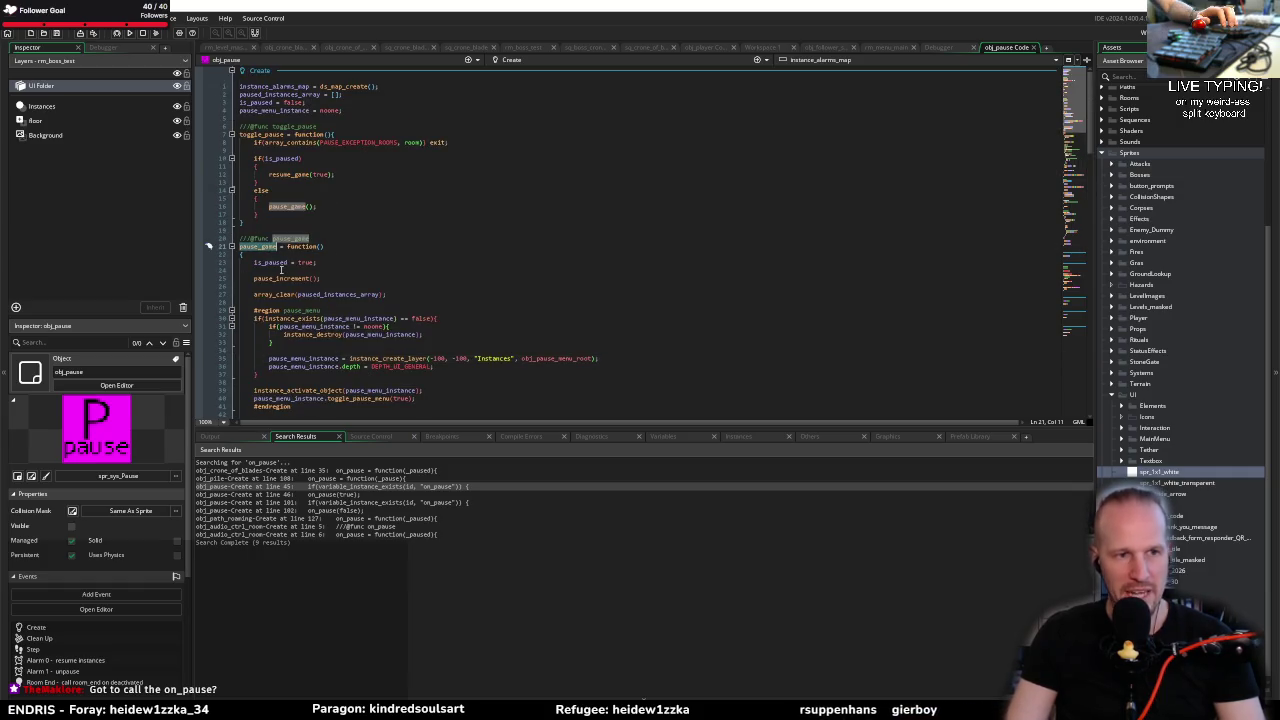
pyautogui.click(243, 254)
pyautogui.scroll(-3, 260, 180)
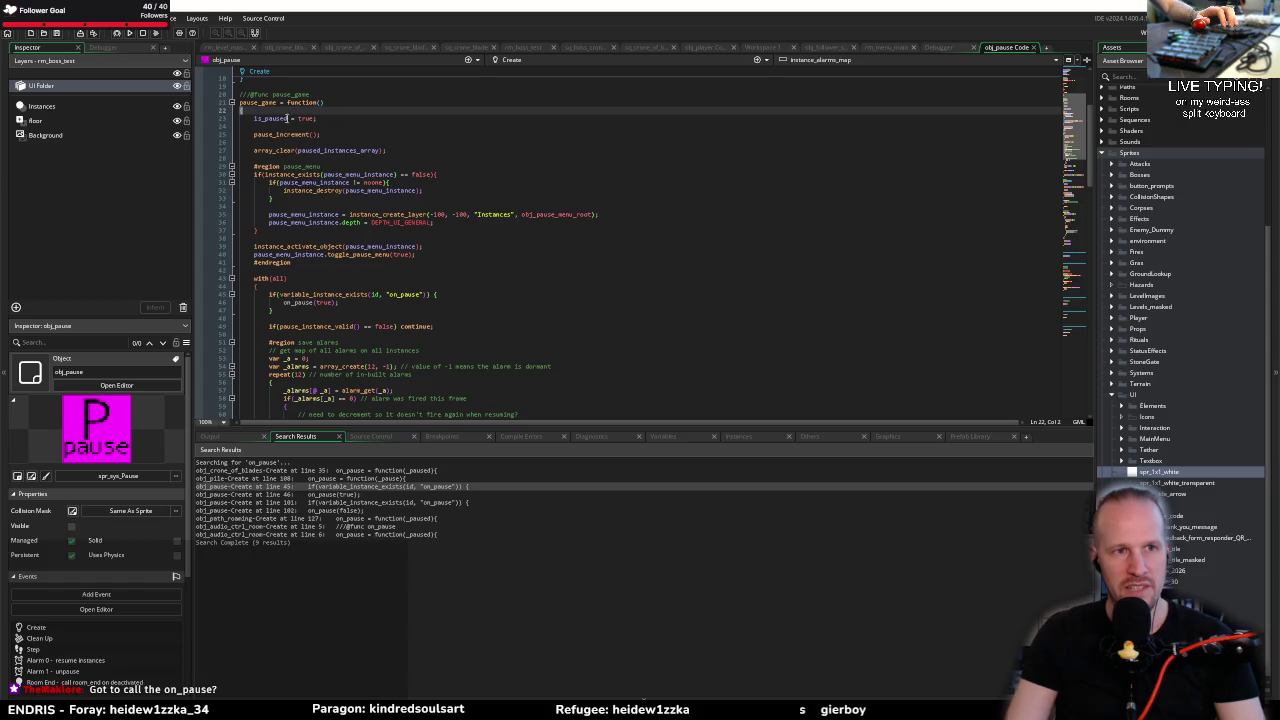
pyautogui.click(330, 134)
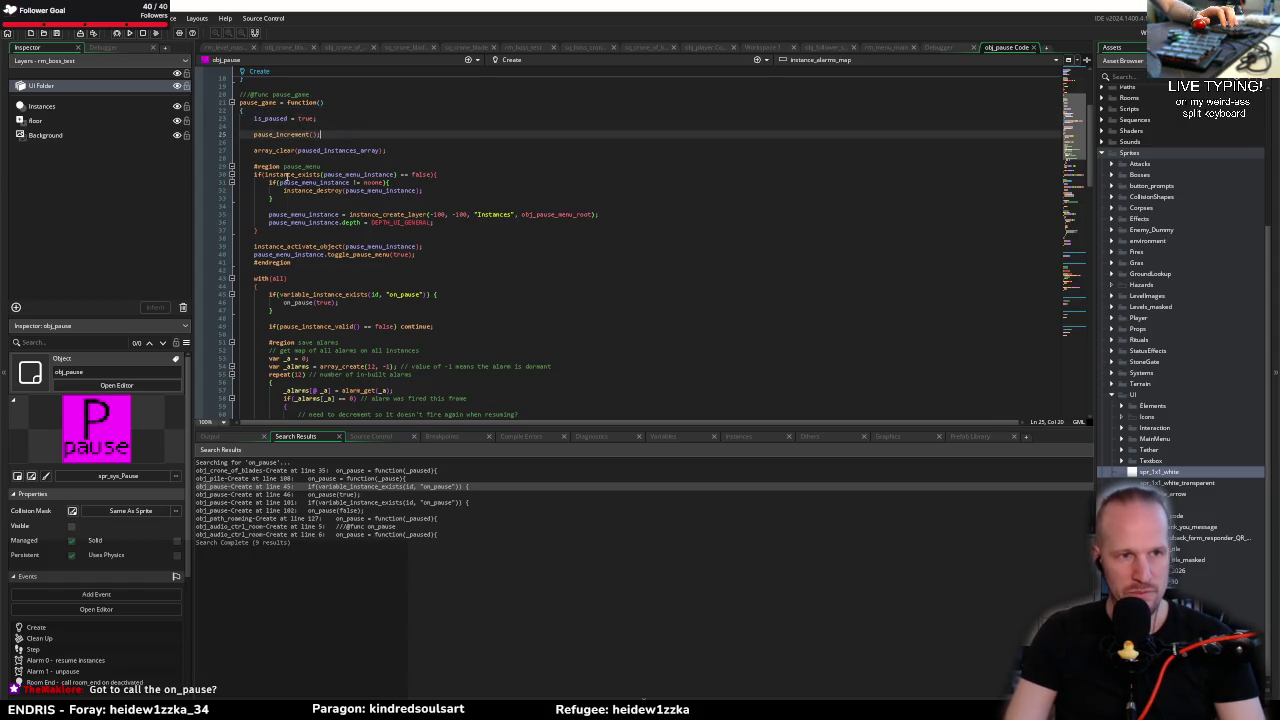
pyautogui.doubleClick(290, 134)
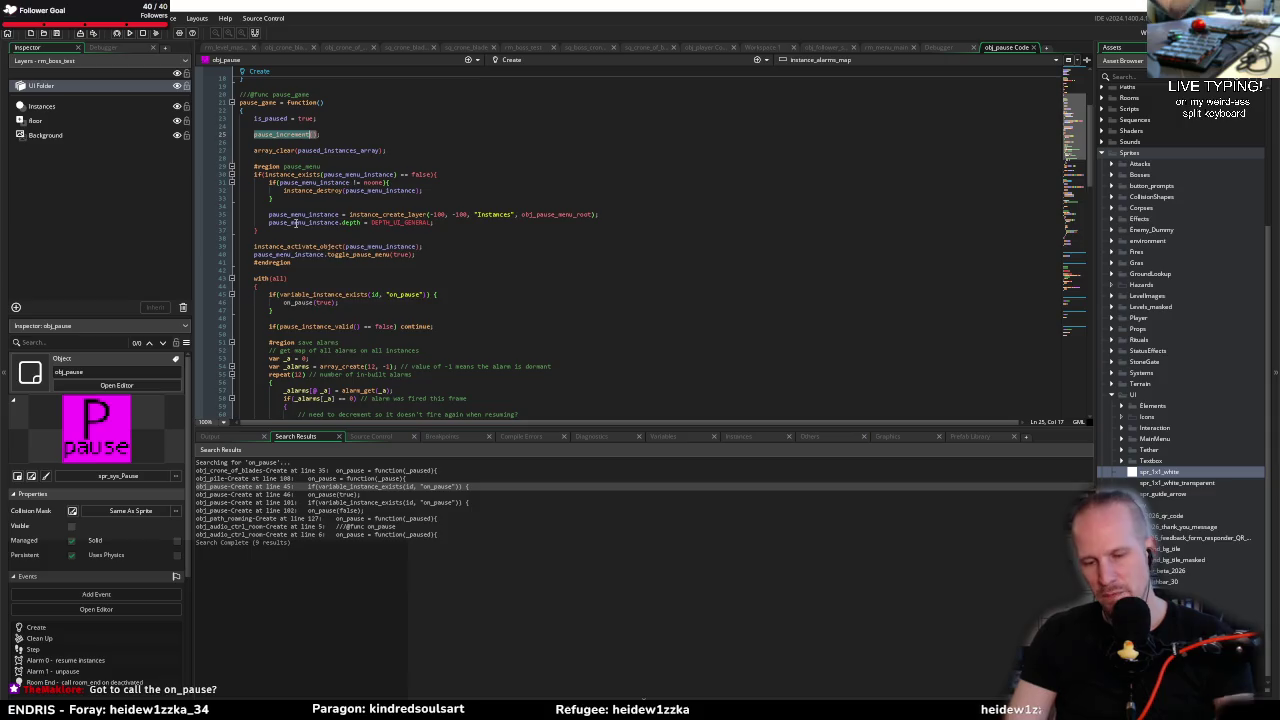
pyautogui.moveTo(296, 222)
pyautogui.click(427, 246)
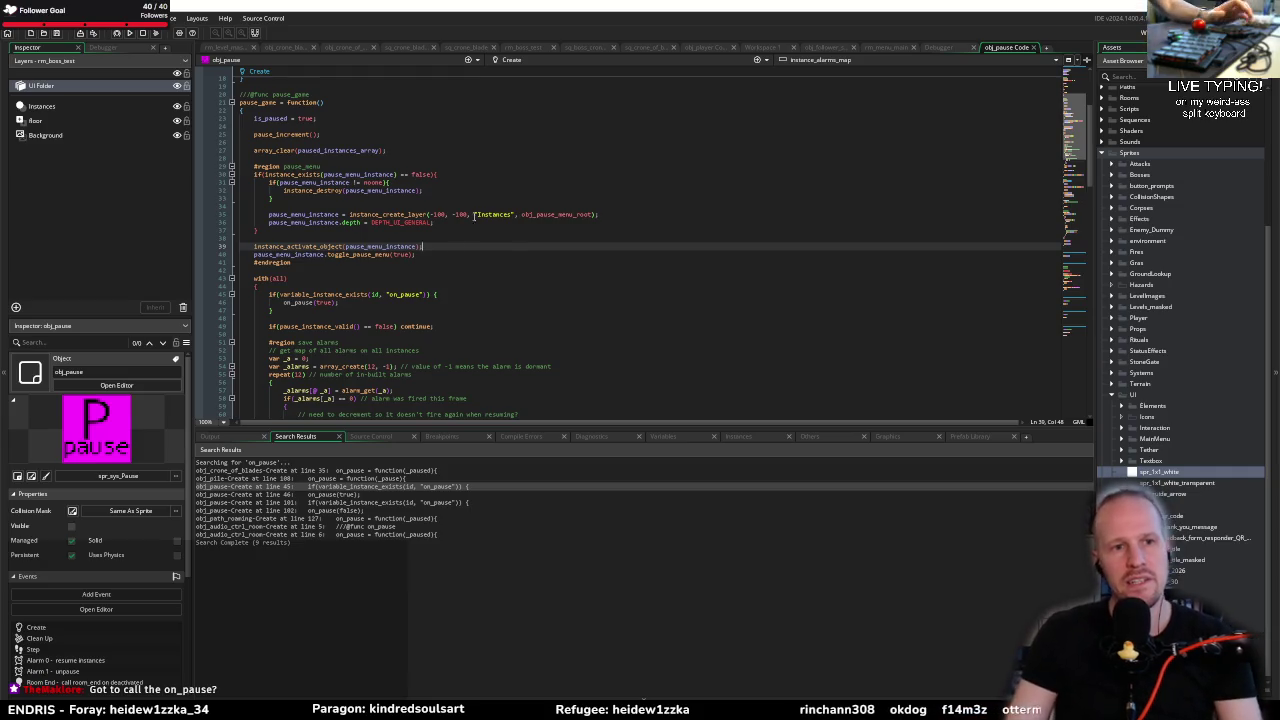
pyautogui.click(321, 237)
pyautogui.click(300, 287)
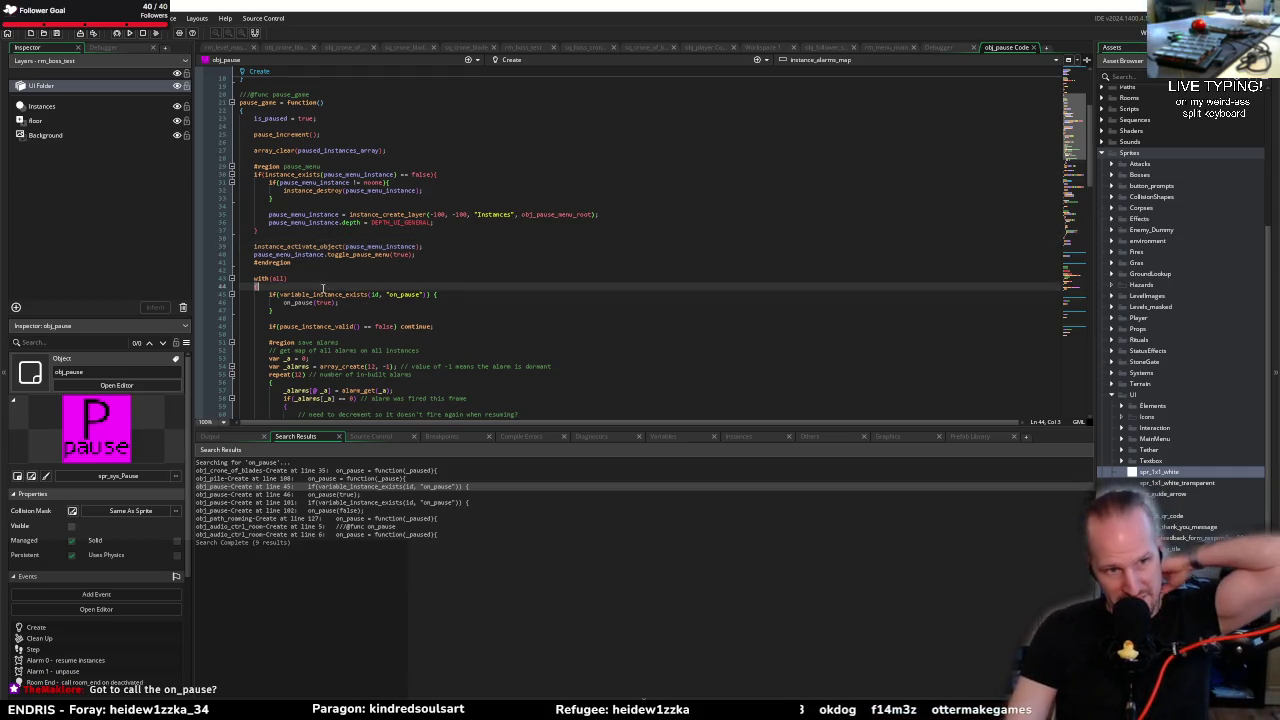
pyautogui.scroll(-4, 265, 150)
pyautogui.moveTo(254, 182)
pyautogui.mouseDown()
pyautogui.moveTo(290, 200)
pyautogui.moveTo(280, 357)
pyautogui.moveTo(258, 390)
pyautogui.mouseUp()
pyautogui.click(326, 295)
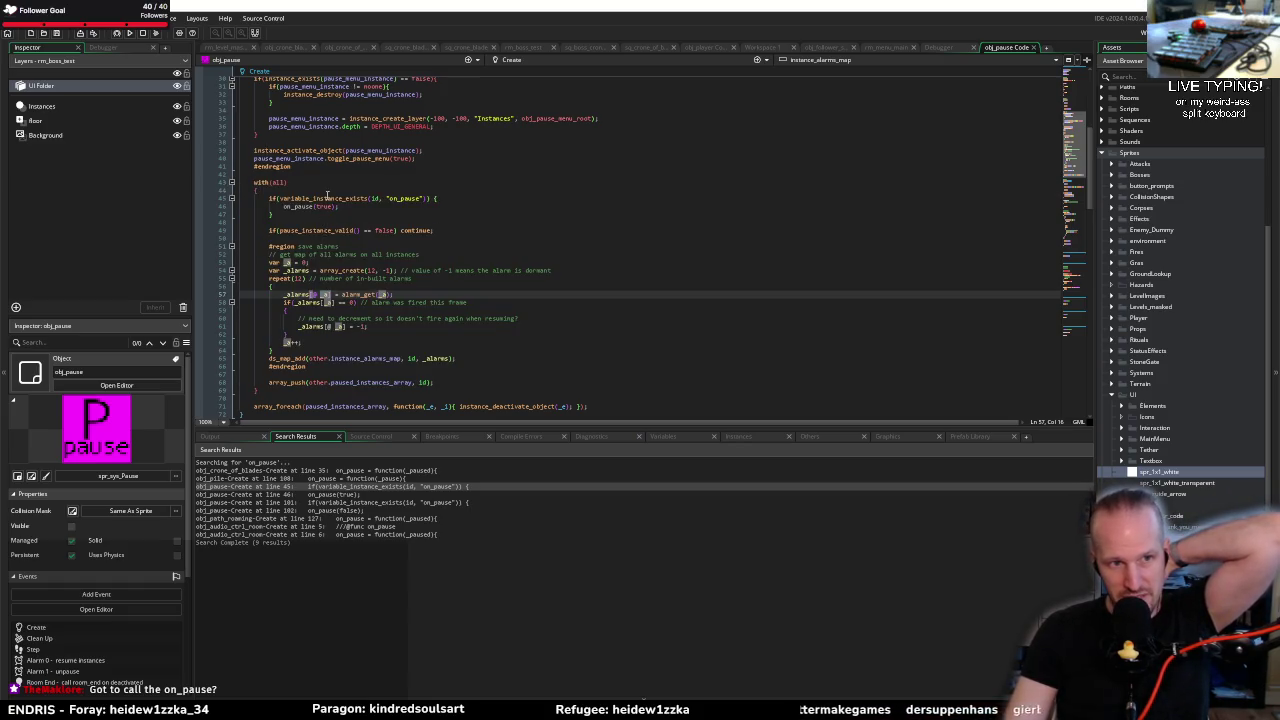
pyautogui.click(402, 200)
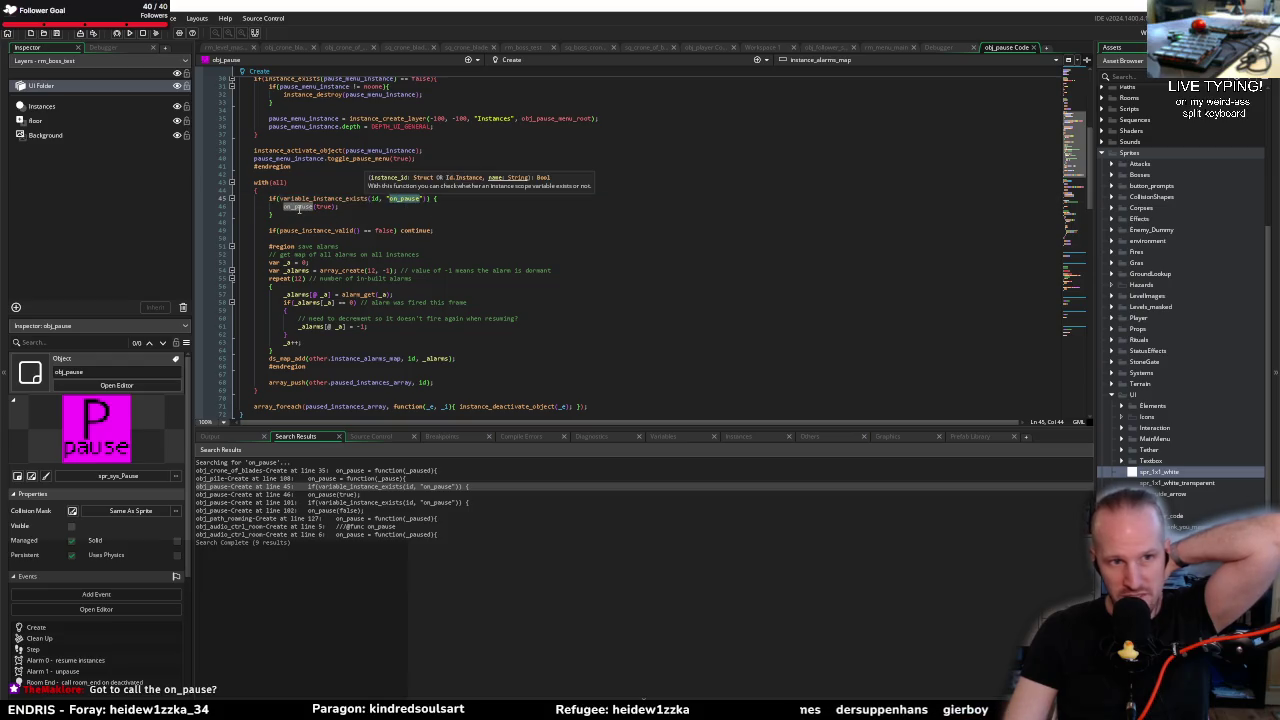
pyautogui.click(298, 207)
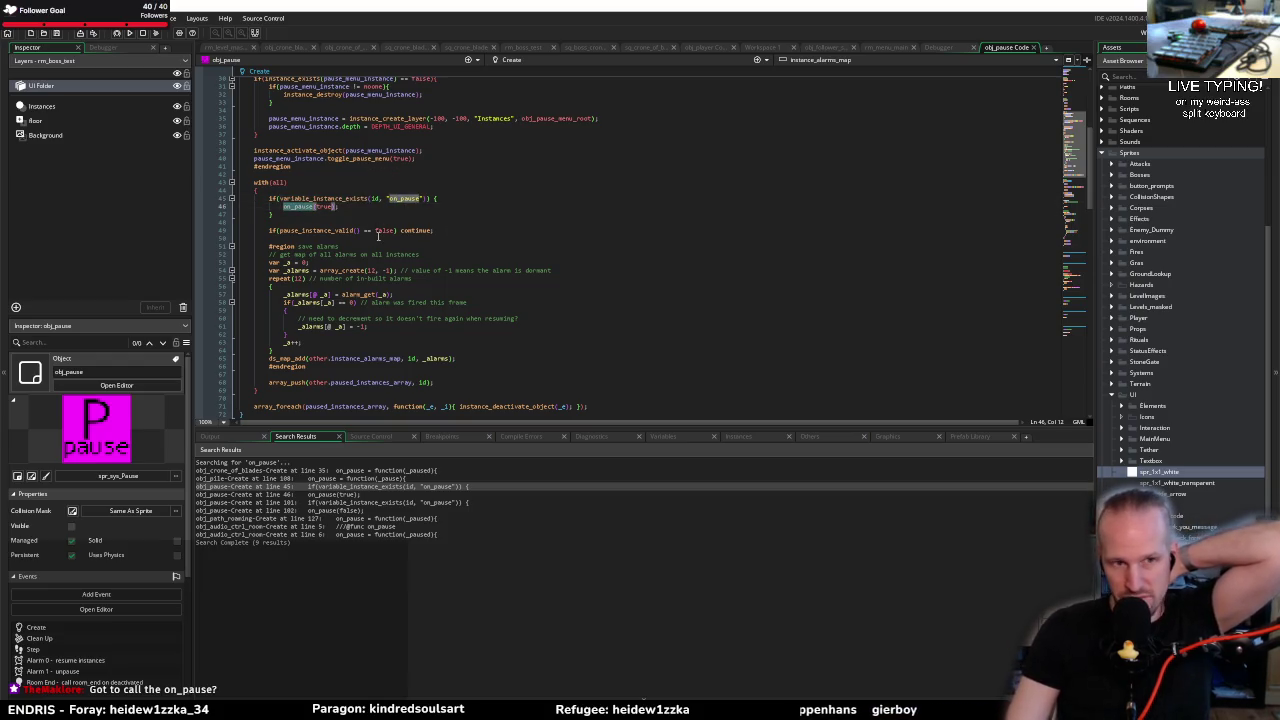
pyautogui.press('Right')
pyautogui.press('Right')
pyautogui.press('Right')
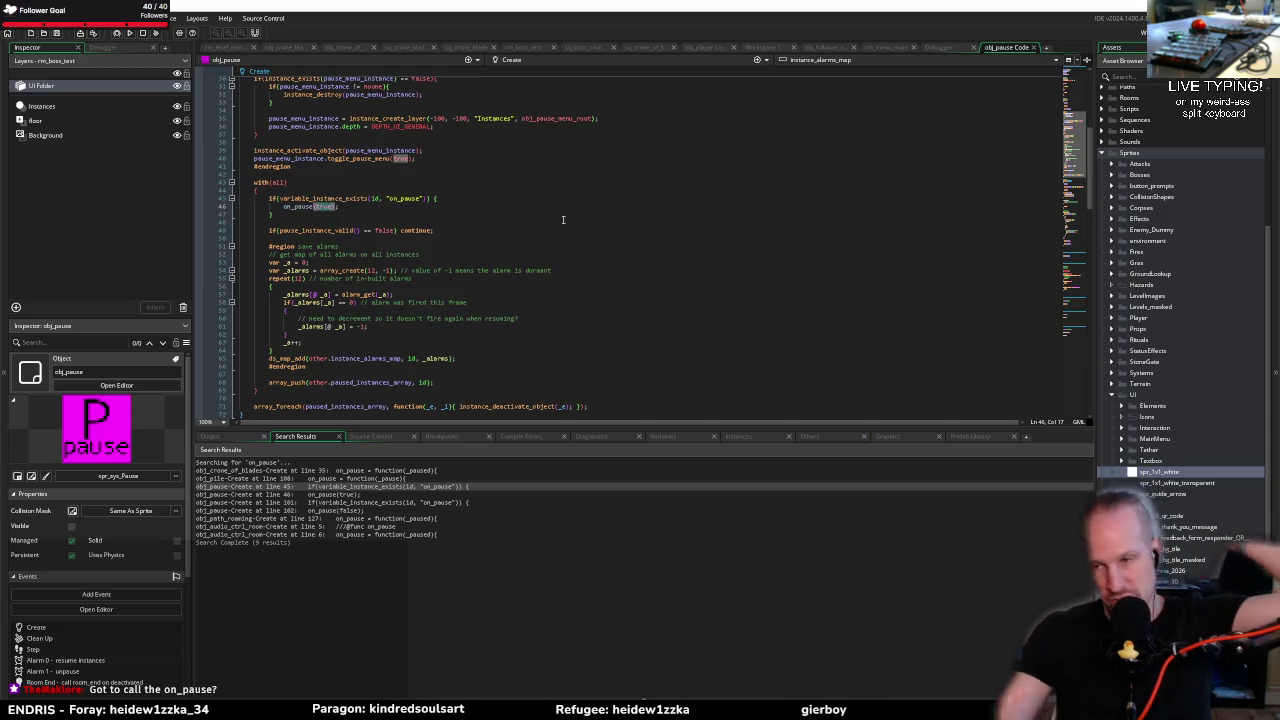
pyautogui.doubleClick(329, 199)
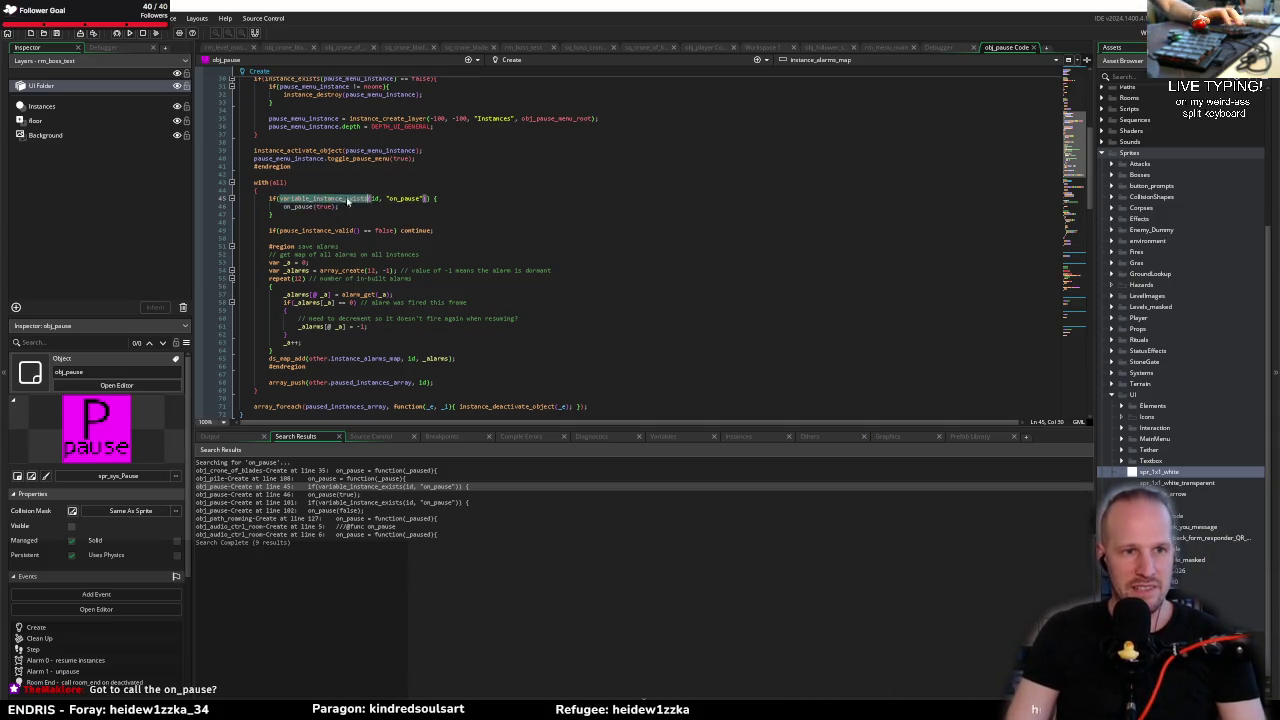
pyautogui.scroll(-10, 350, 250)
# Step: Review the variable_instance_exists check and on_pause(false) call in reactivate_instances
pyautogui.click(433, 263)
pyautogui.click(331, 270)
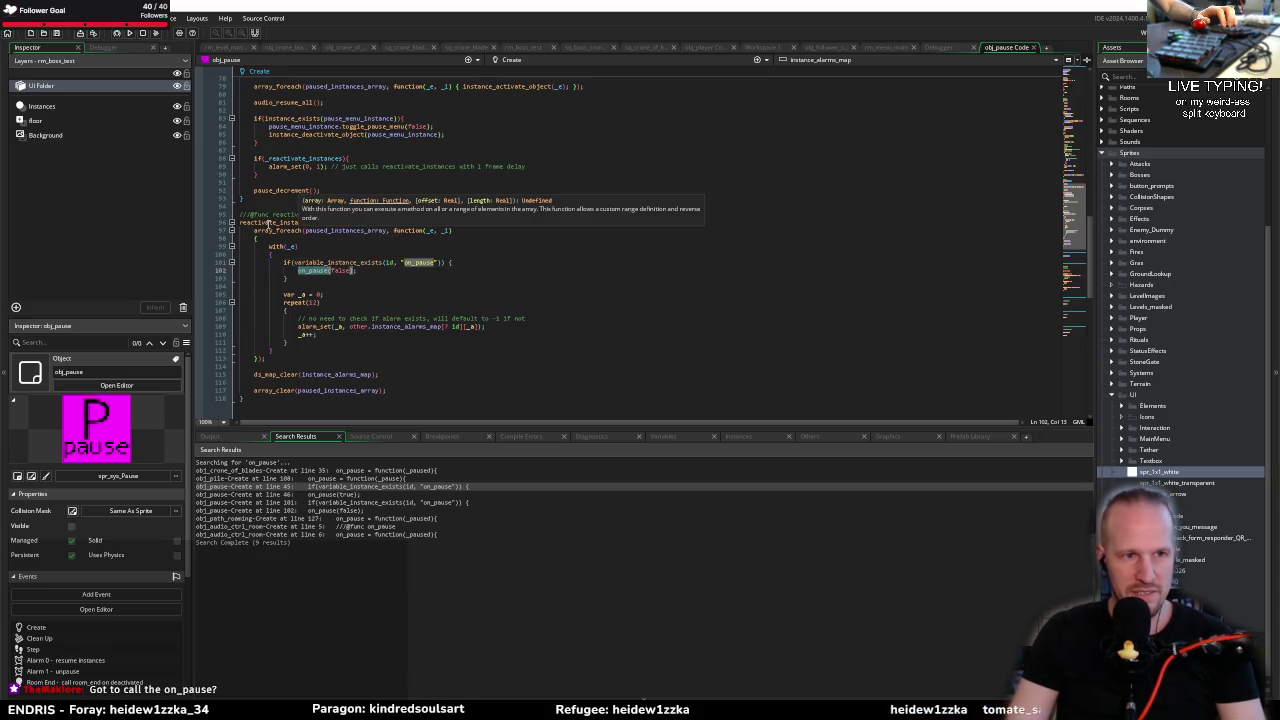
pyautogui.doubleClick(320, 262)
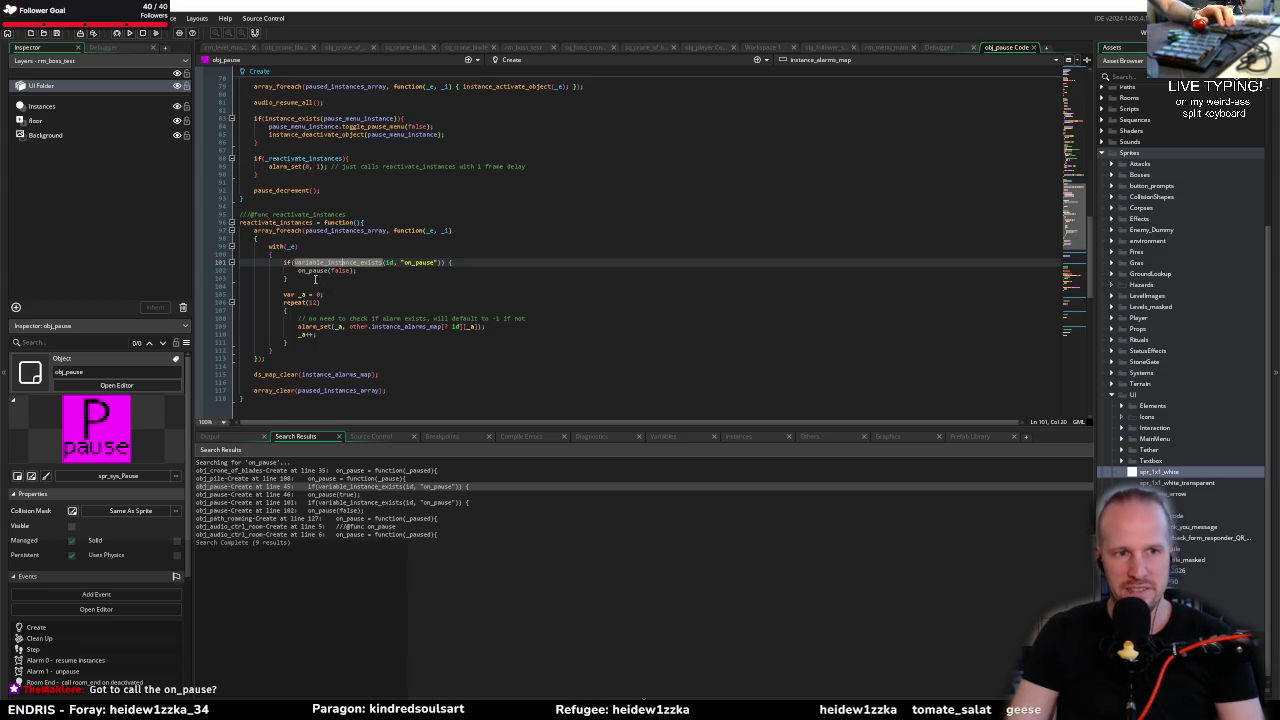
pyautogui.click(315, 279)
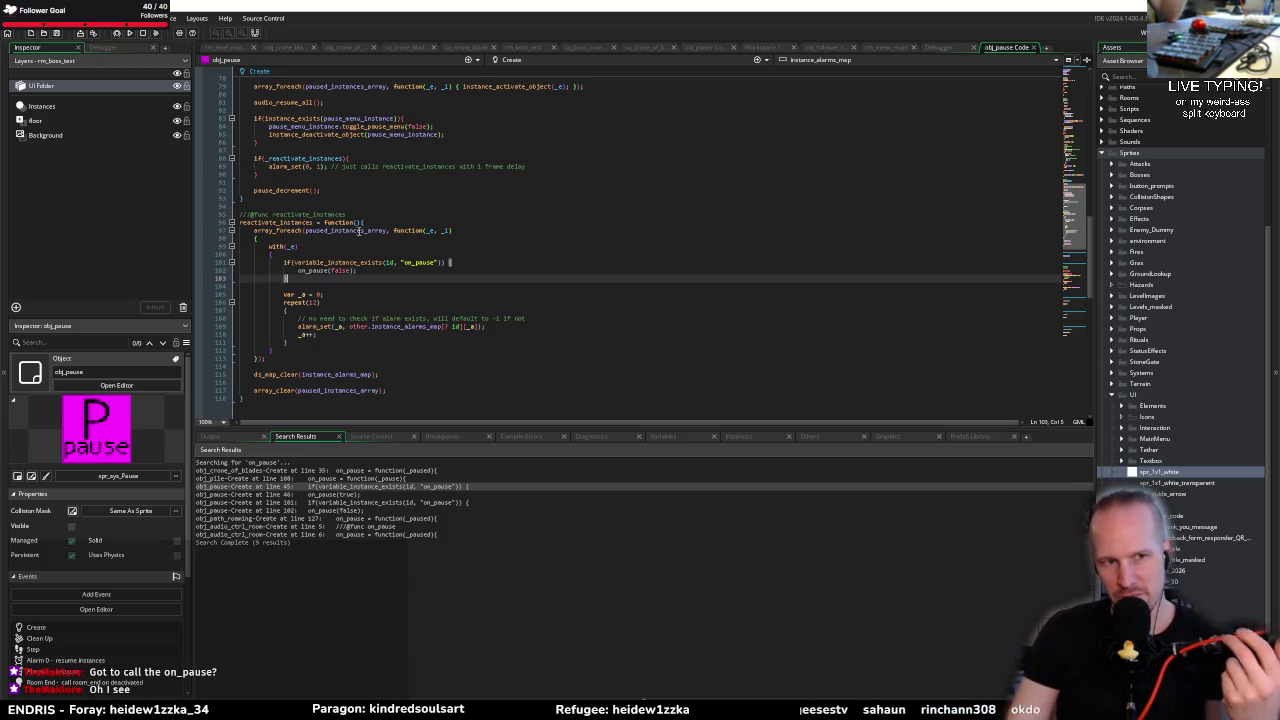
pyautogui.click(355, 270)
pyautogui.click(361, 280)
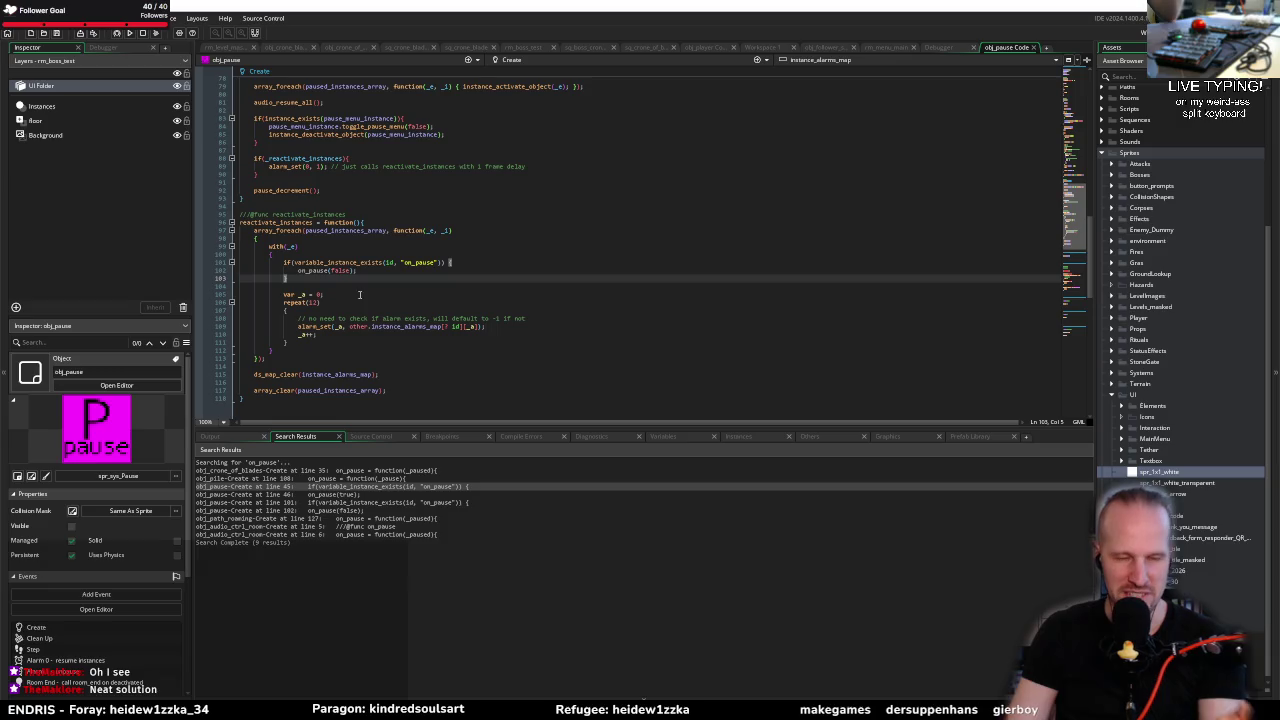
# Step: Move down through the repeat(12) alarm restore loop below the on_pause check
pyautogui.press('Down')
pyautogui.press('Down')
pyautogui.press('Down')
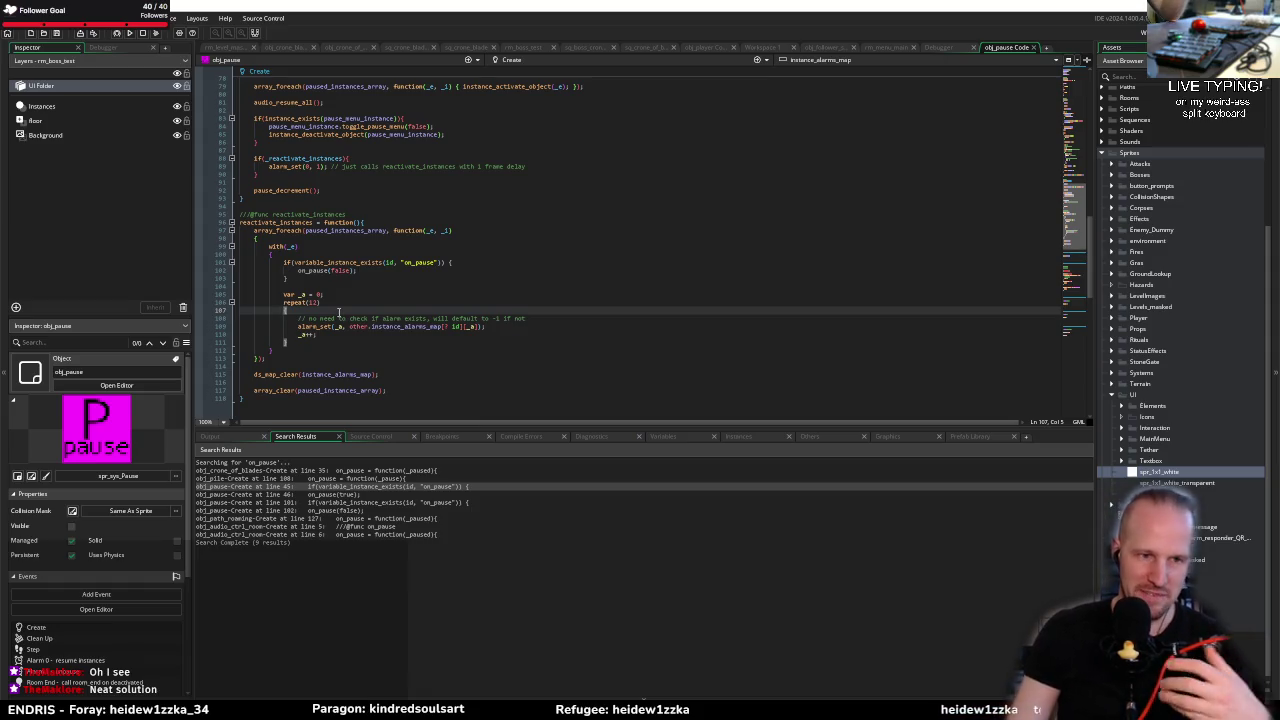
pyautogui.click(369, 285)
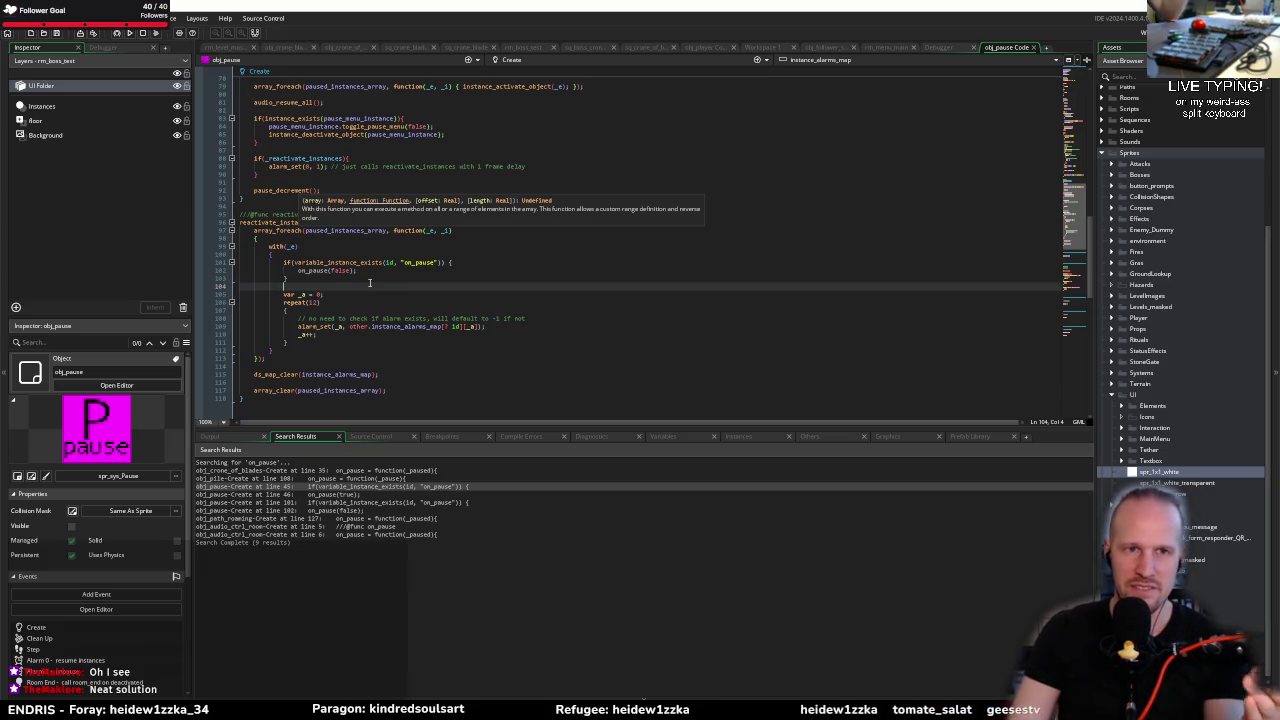
pyautogui.click(405, 254)
pyautogui.click(381, 284)
pyautogui.click(371, 302)
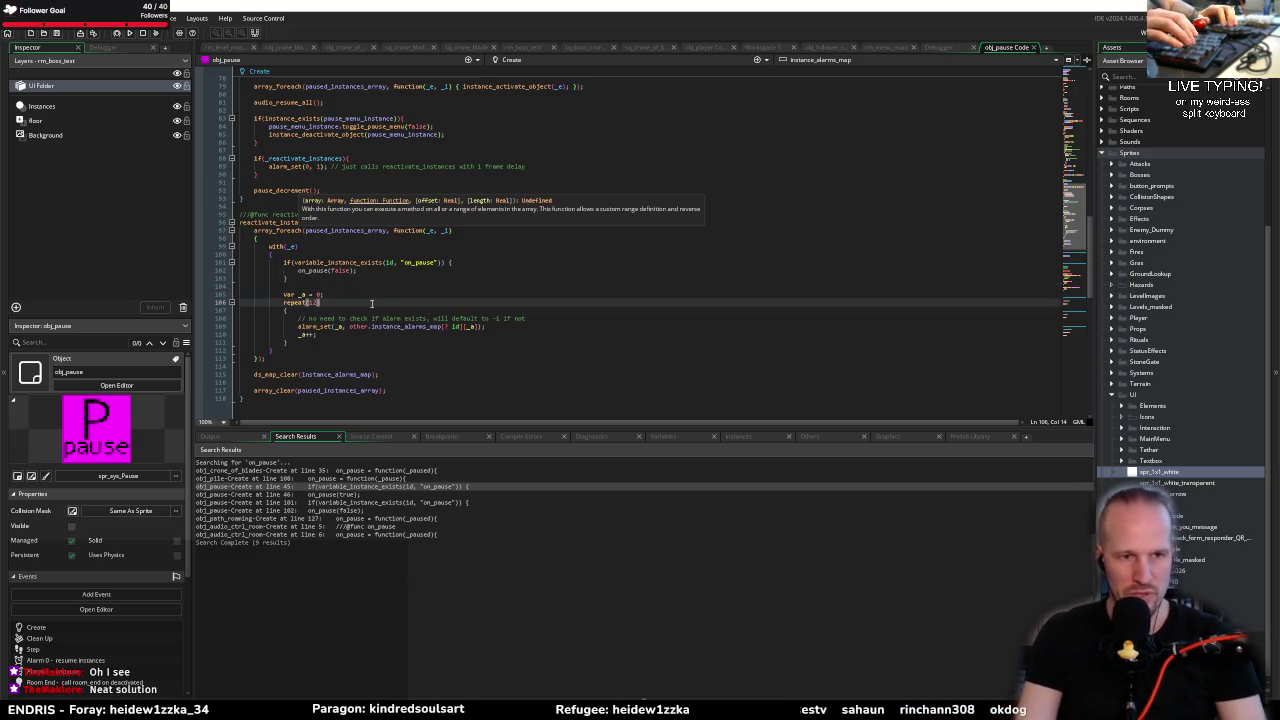
pyautogui.hotkey('ctrl', 'f')
# Step: Search the project for 'on_culled' and open the CullingUtils match at line 62
pyautogui.write('on_culled')
pyautogui.press('Return')
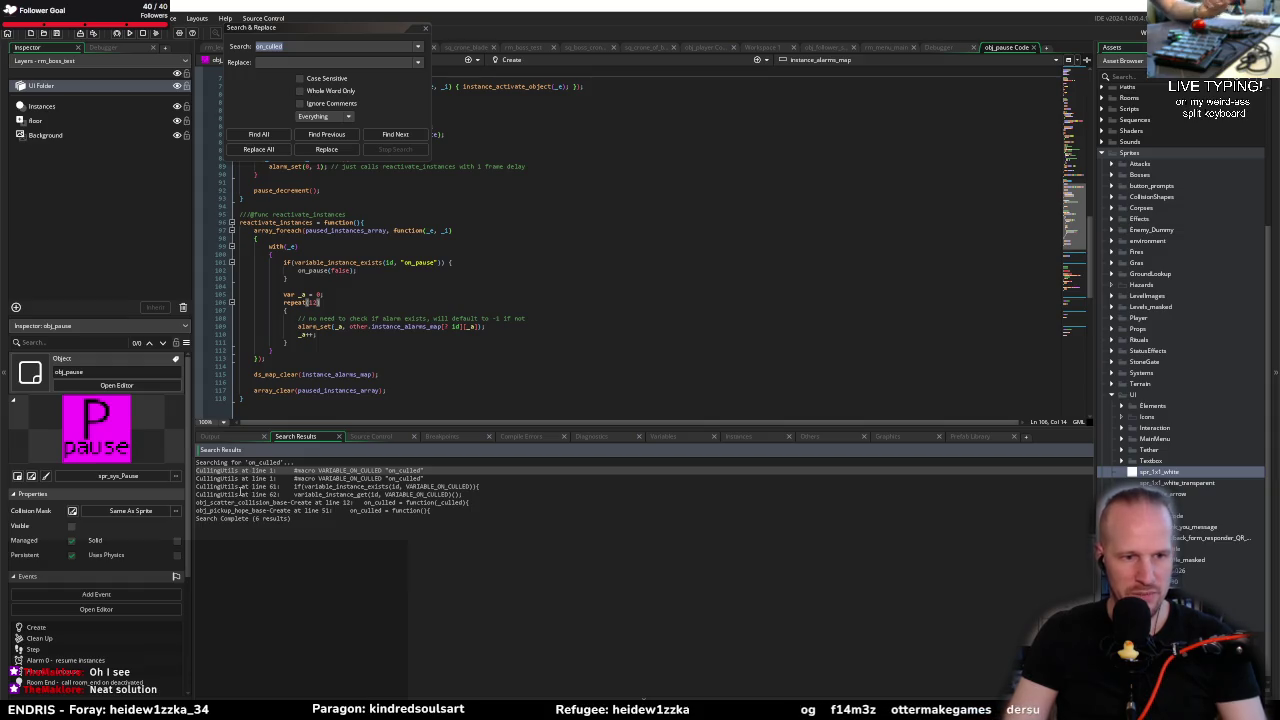
pyautogui.doubleClick(216, 494)
pyautogui.click(425, 29)
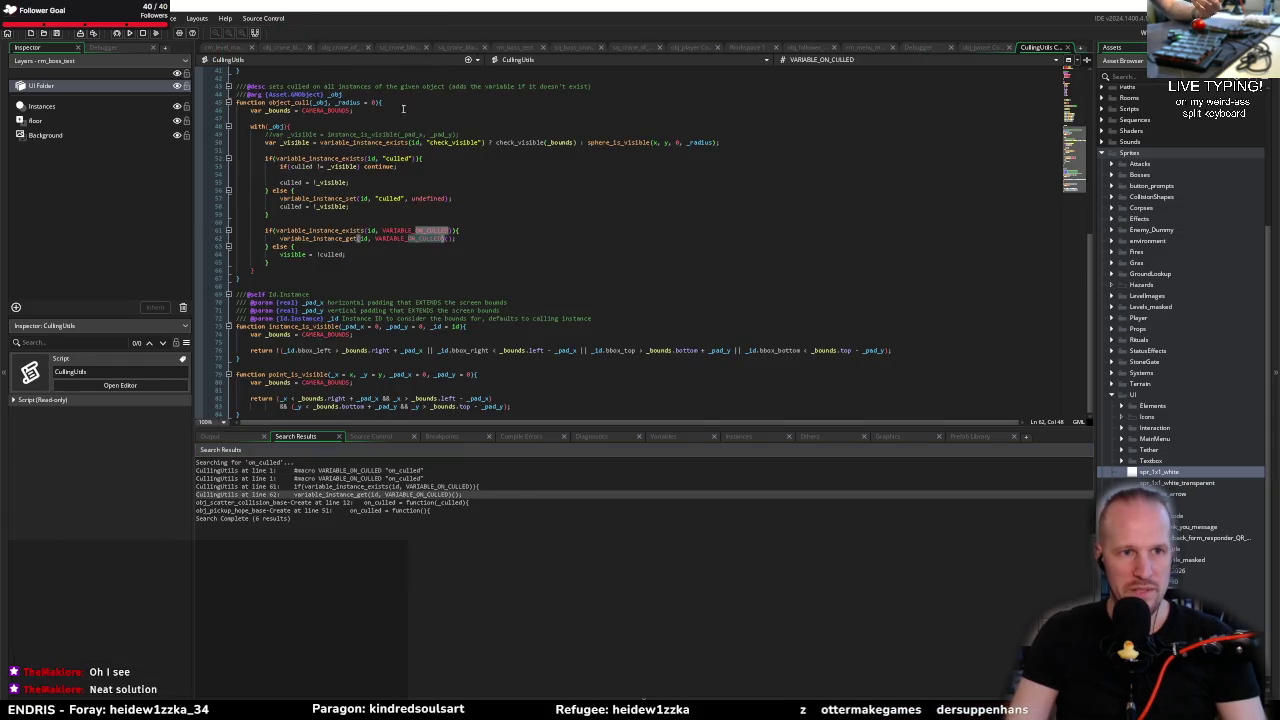
# Step: Inspect the variable_instance_get call and the culling block around line 62 in CullingUtils
pyautogui.scroll(4, 321, 352)
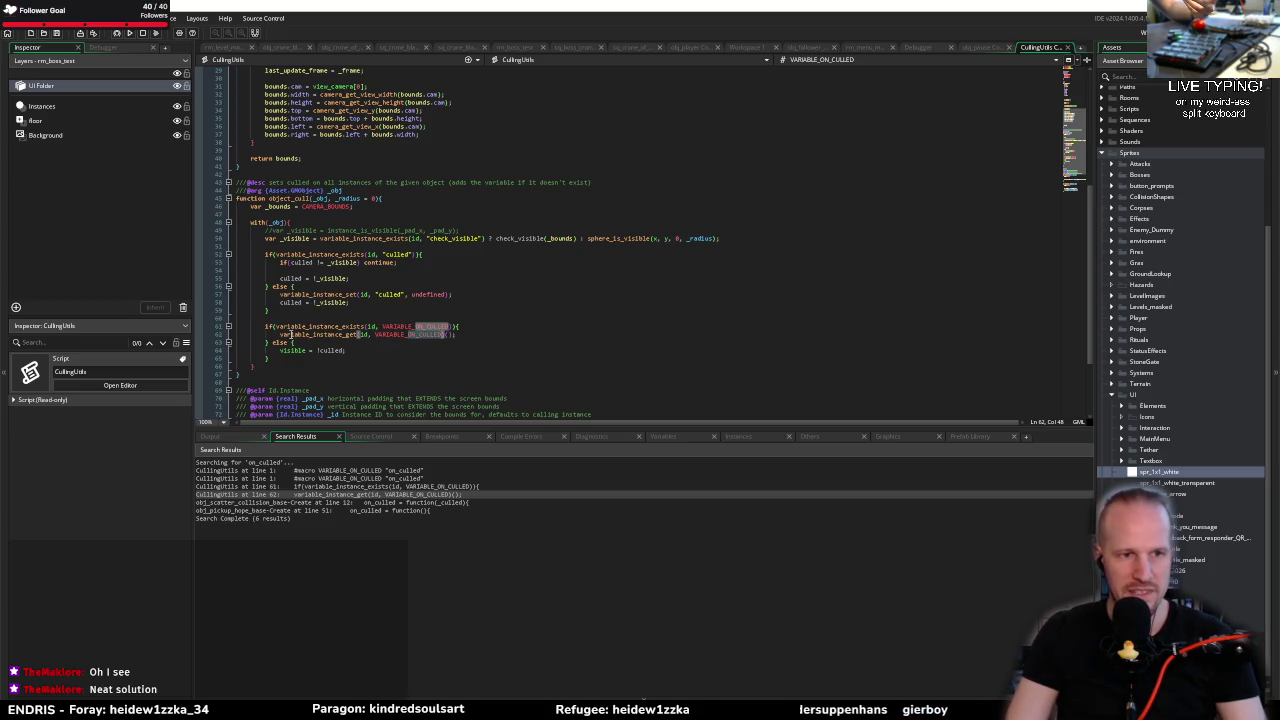
pyautogui.click(386, 335)
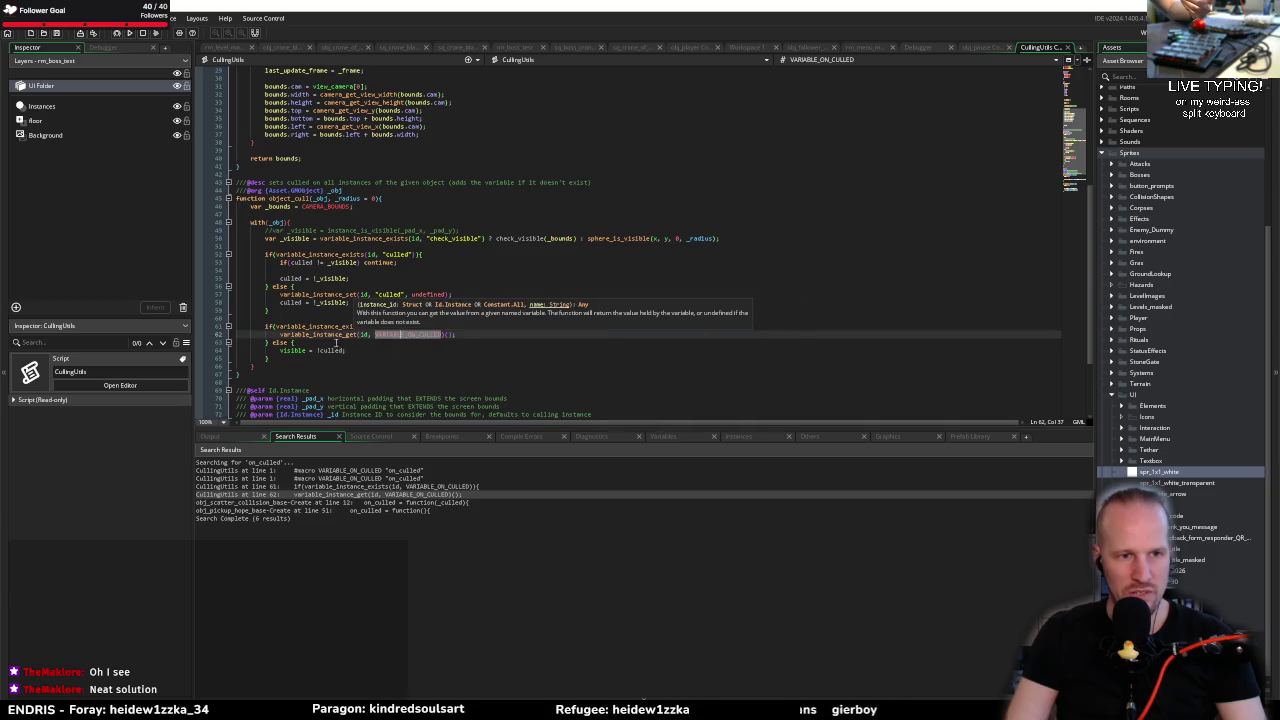
pyautogui.press('Home')
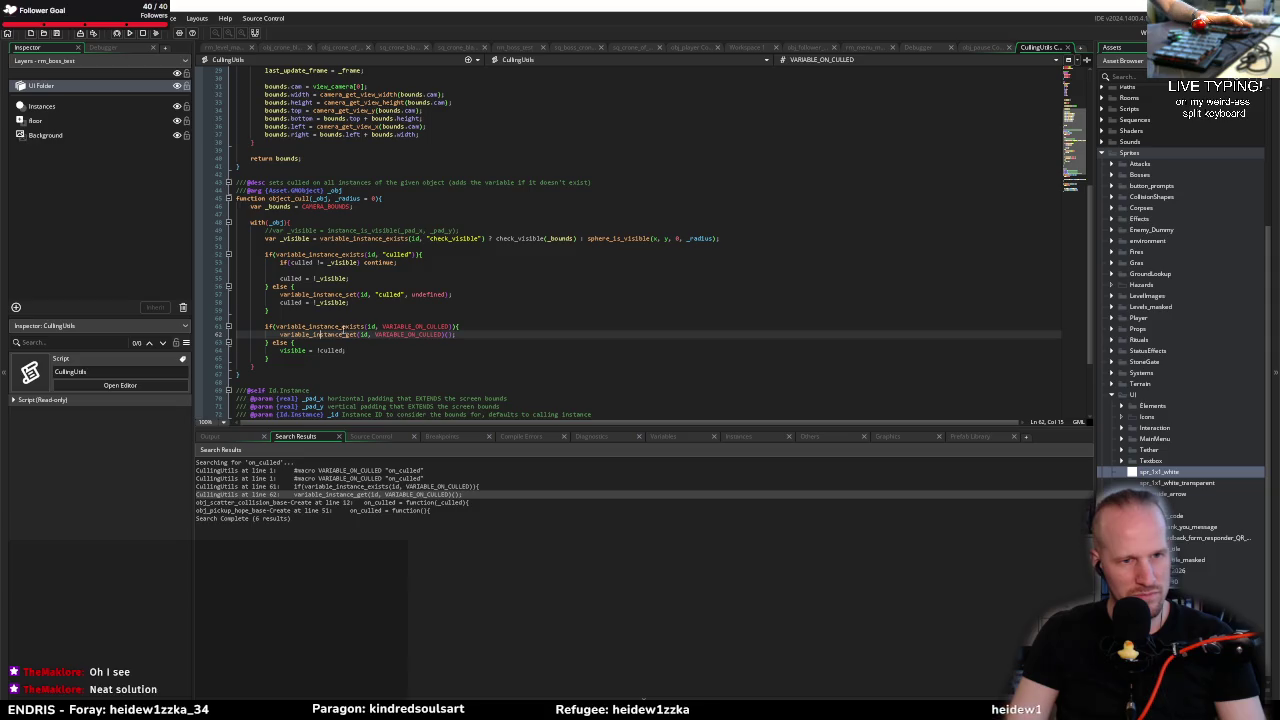
pyautogui.moveTo(397, 335)
pyautogui.press('Down')
pyautogui.press('Down')
pyautogui.press('Down')
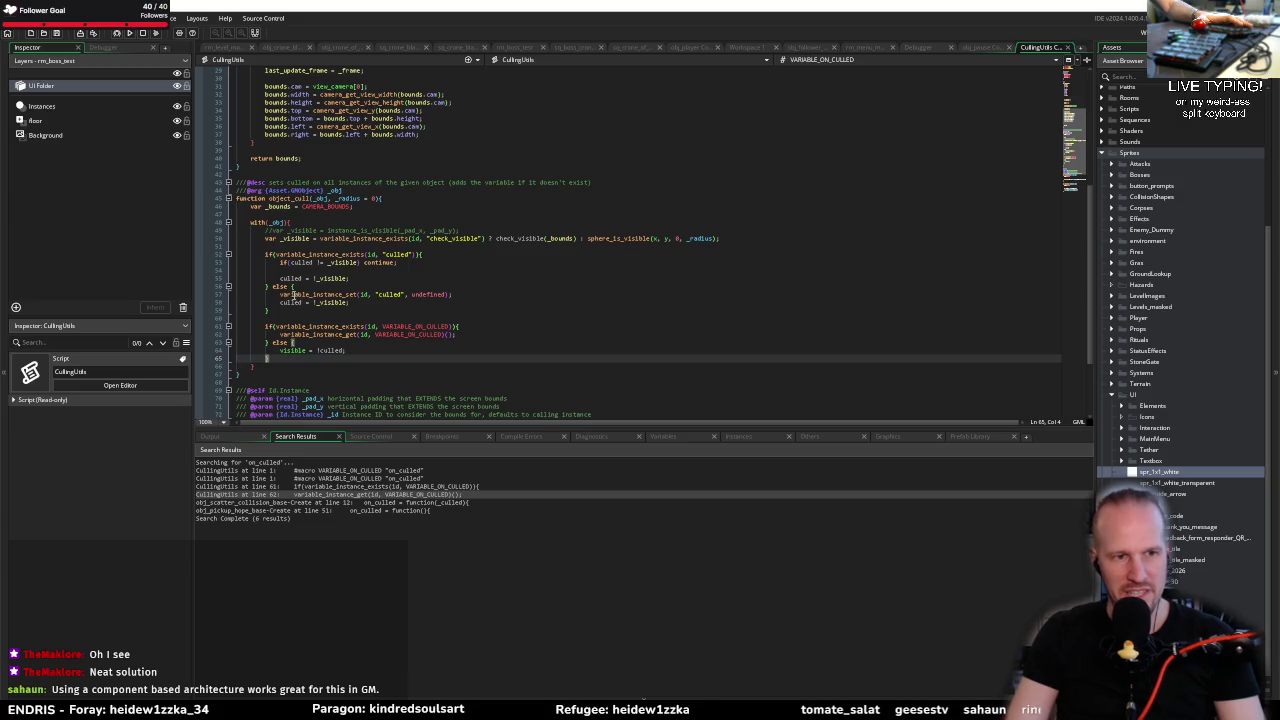
pyautogui.click(290, 302)
pyautogui.click(305, 287)
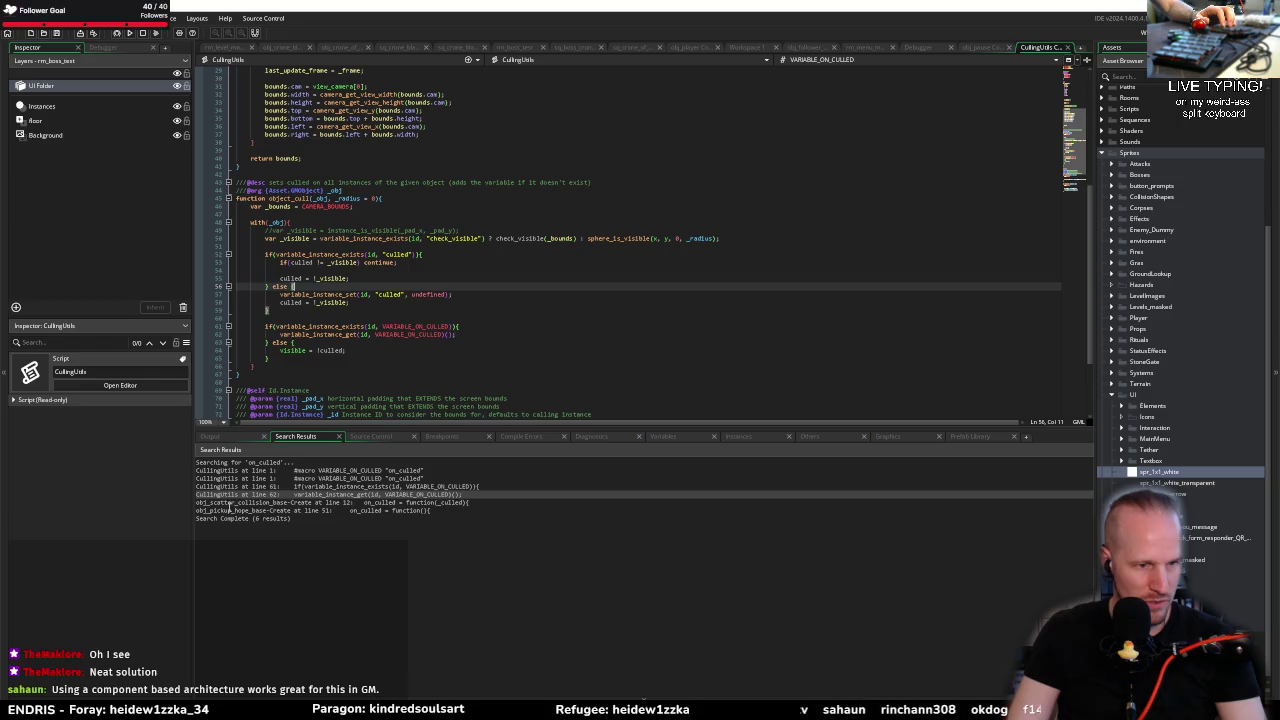
# Step: Delete the _culled parameter from obj_scatter_collision_base's on_culled function
pyautogui.doubleClick(232, 510)
pyautogui.doubleClick(232, 502)
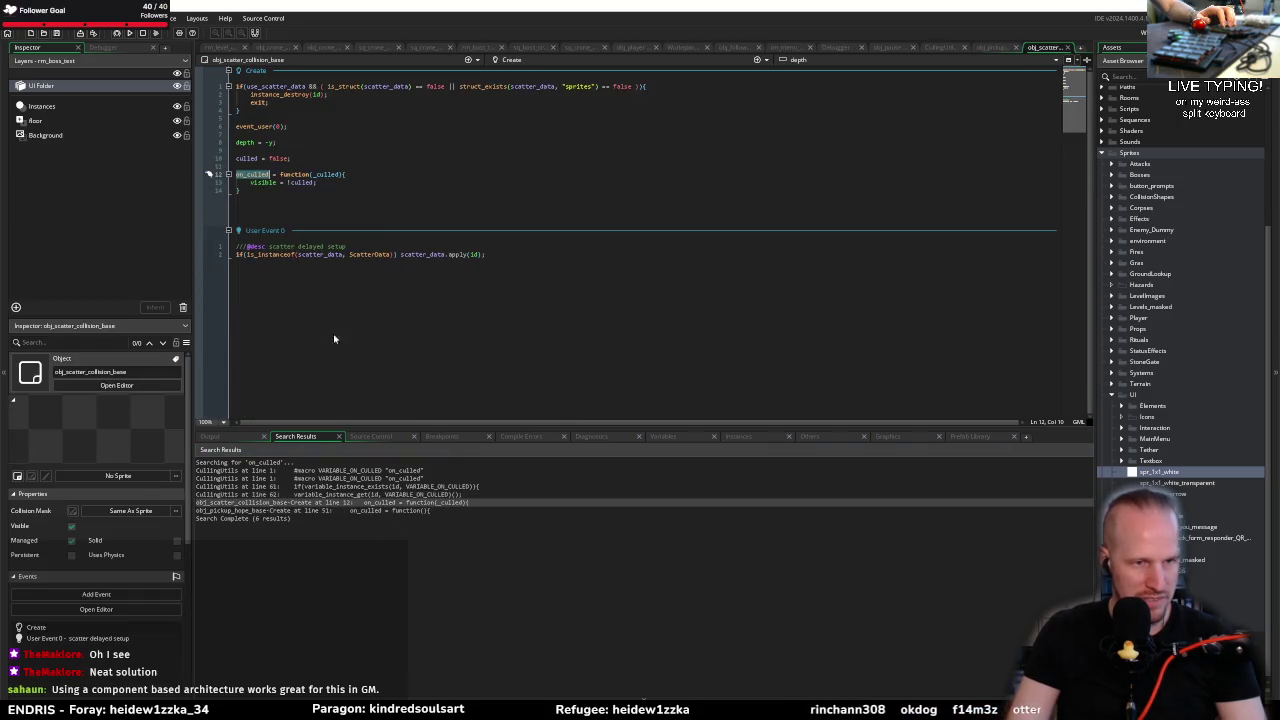
pyautogui.click(362, 186)
pyautogui.doubleClick(325, 174)
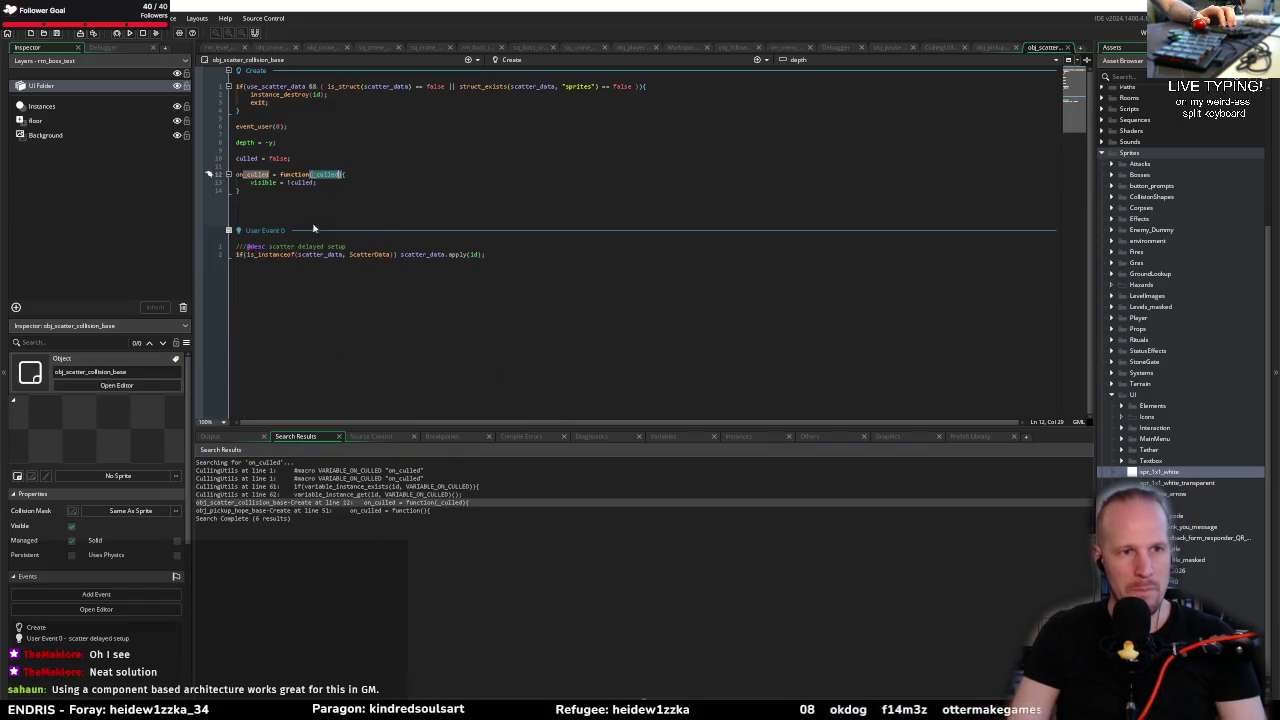
pyautogui.press('BackSpace')
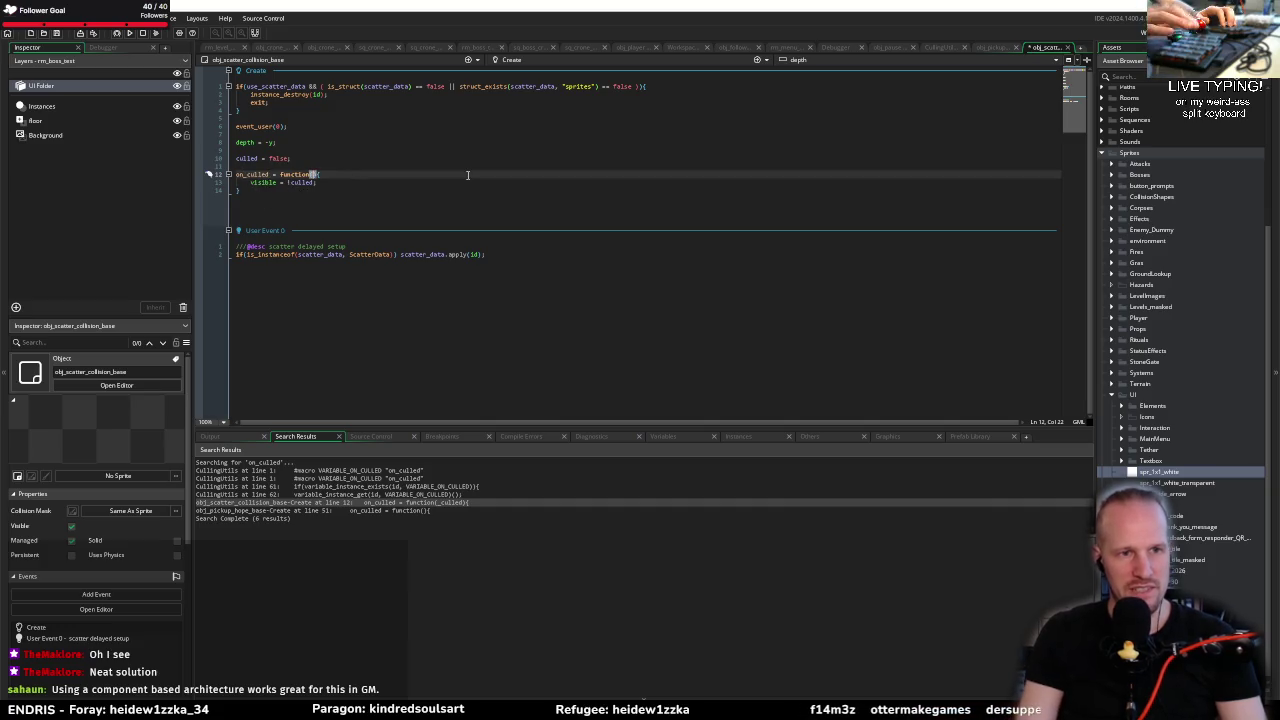
pyautogui.click(294, 215)
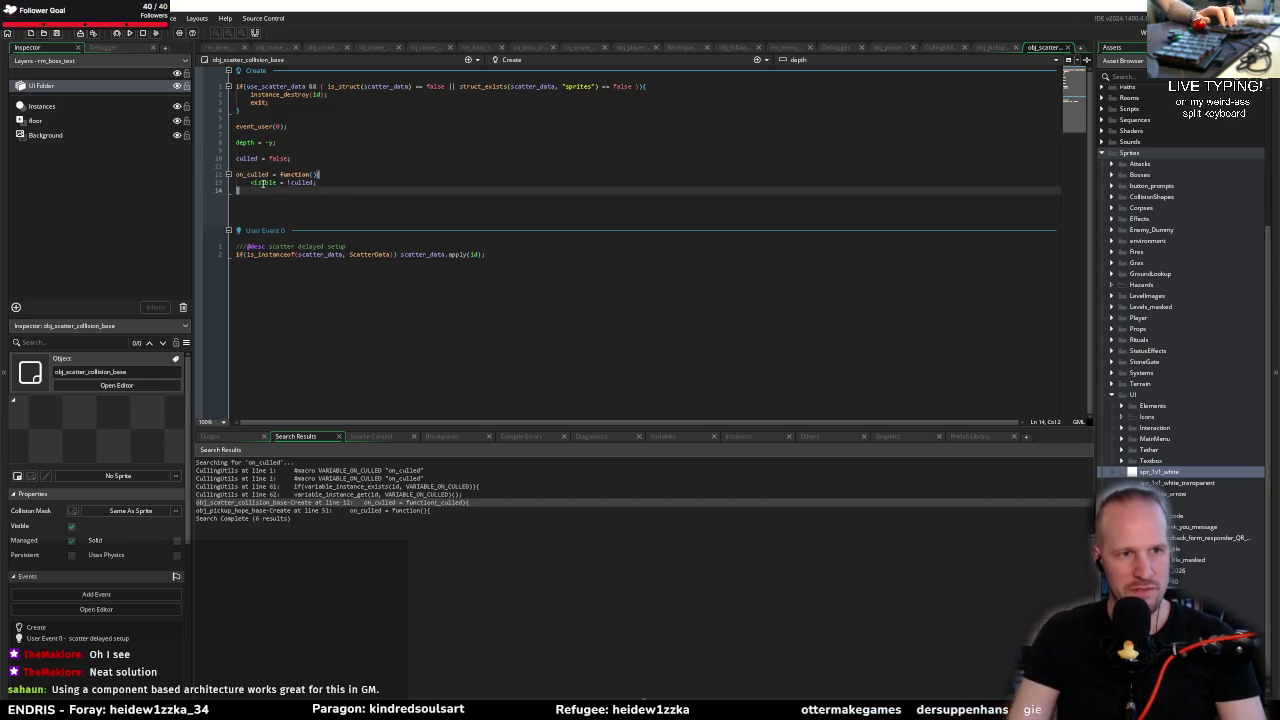
# Step: Check the function's culled and visible uses, then open obj_pickup_hope_base's on_culled code
pyautogui.doubleClick(305, 183)
pyautogui.doubleClick(266, 183)
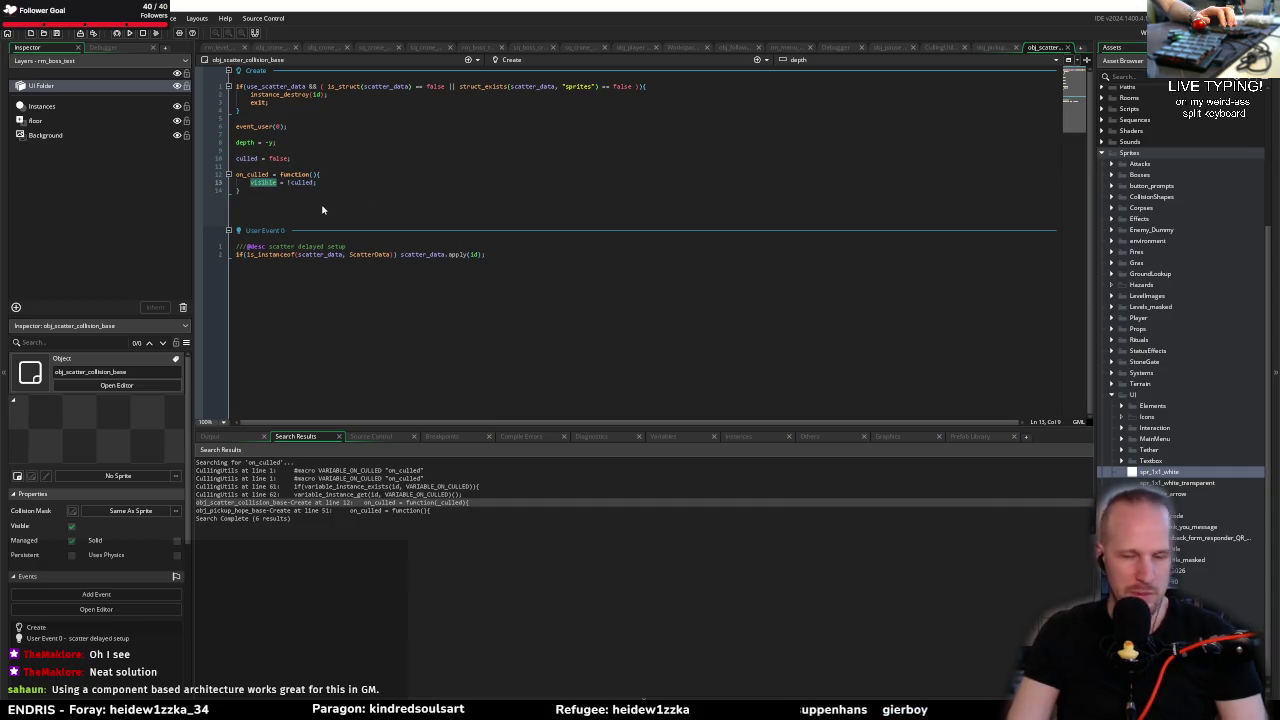
pyautogui.doubleClick(307, 510)
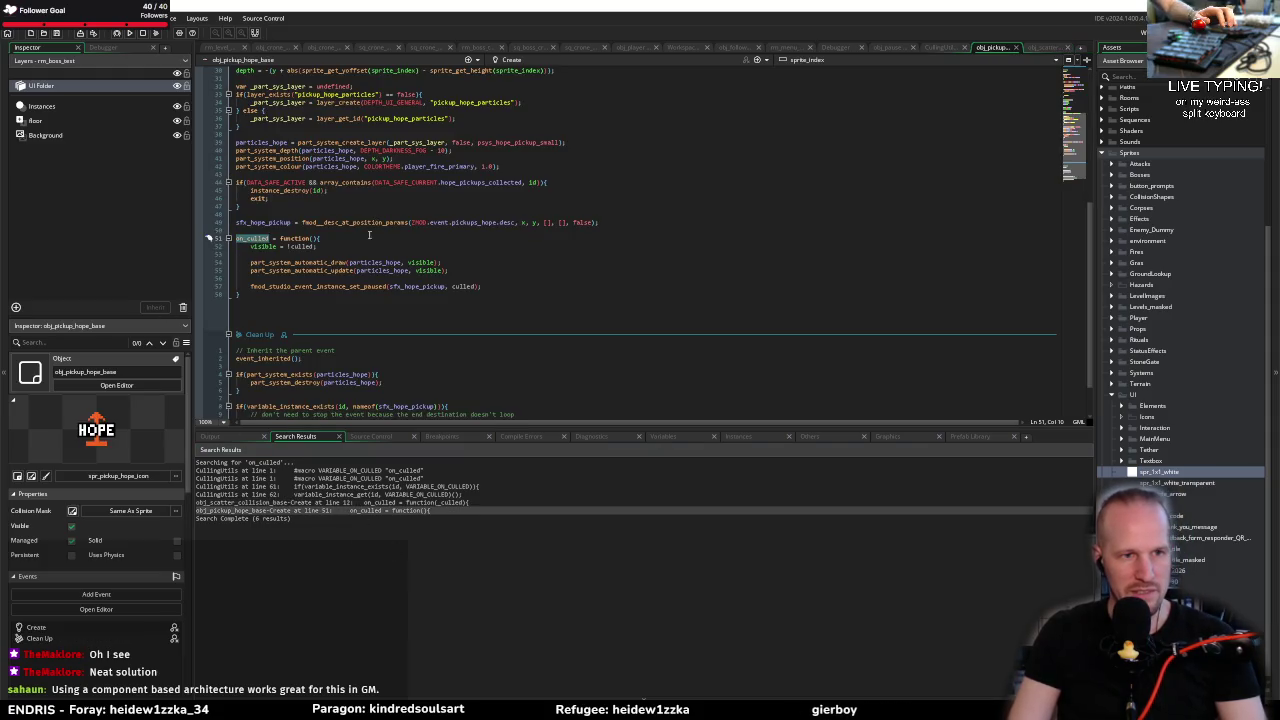
# Step: Read obj_pickup_hope_base's on_culled body, including the line 57 fmod pause call, without editing
pyautogui.moveTo(248, 254); pyautogui.dragTo(326, 282)
pyautogui.click(305, 255)
pyautogui.click(326, 278)
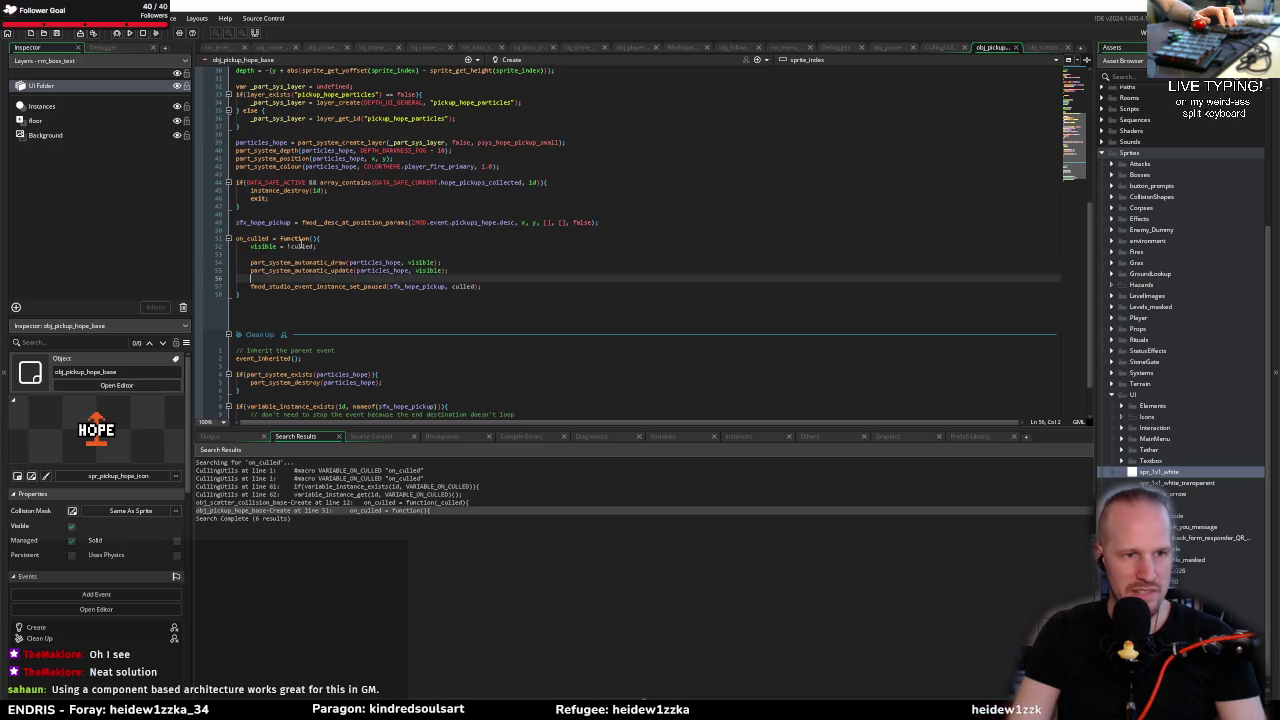
pyautogui.click(328, 288)
pyautogui.press('End')
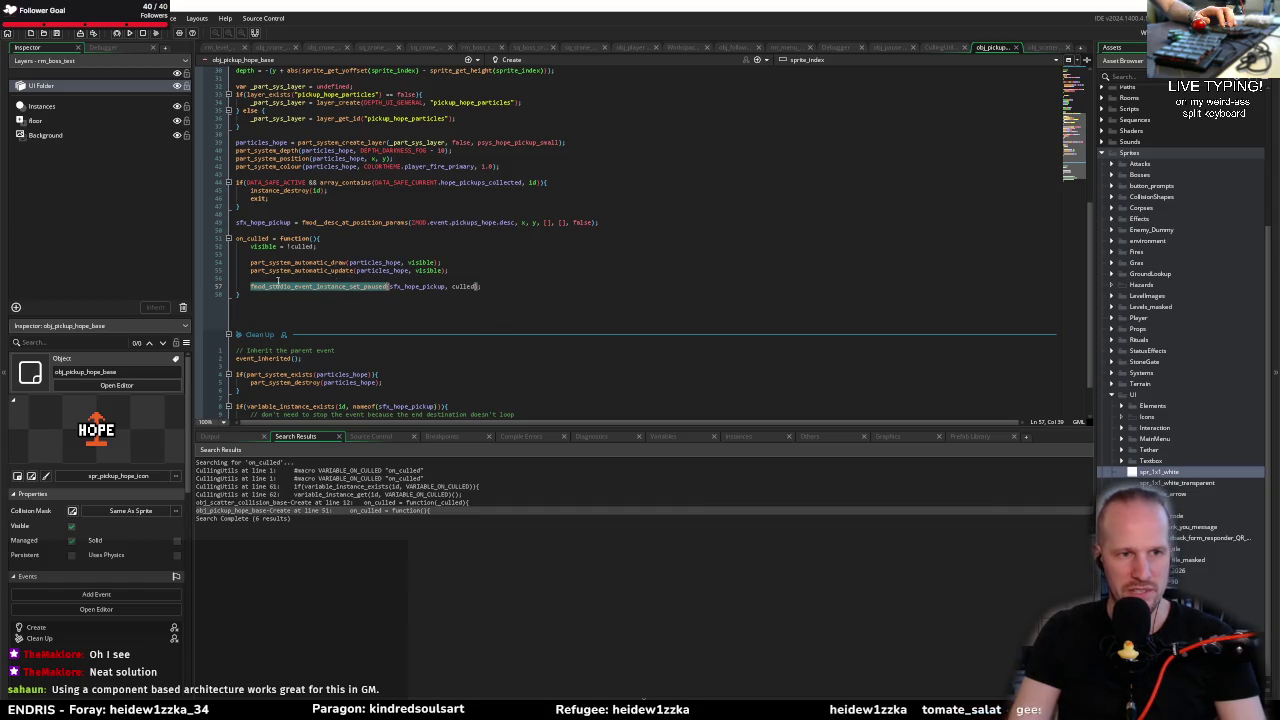
pyautogui.press('Right')
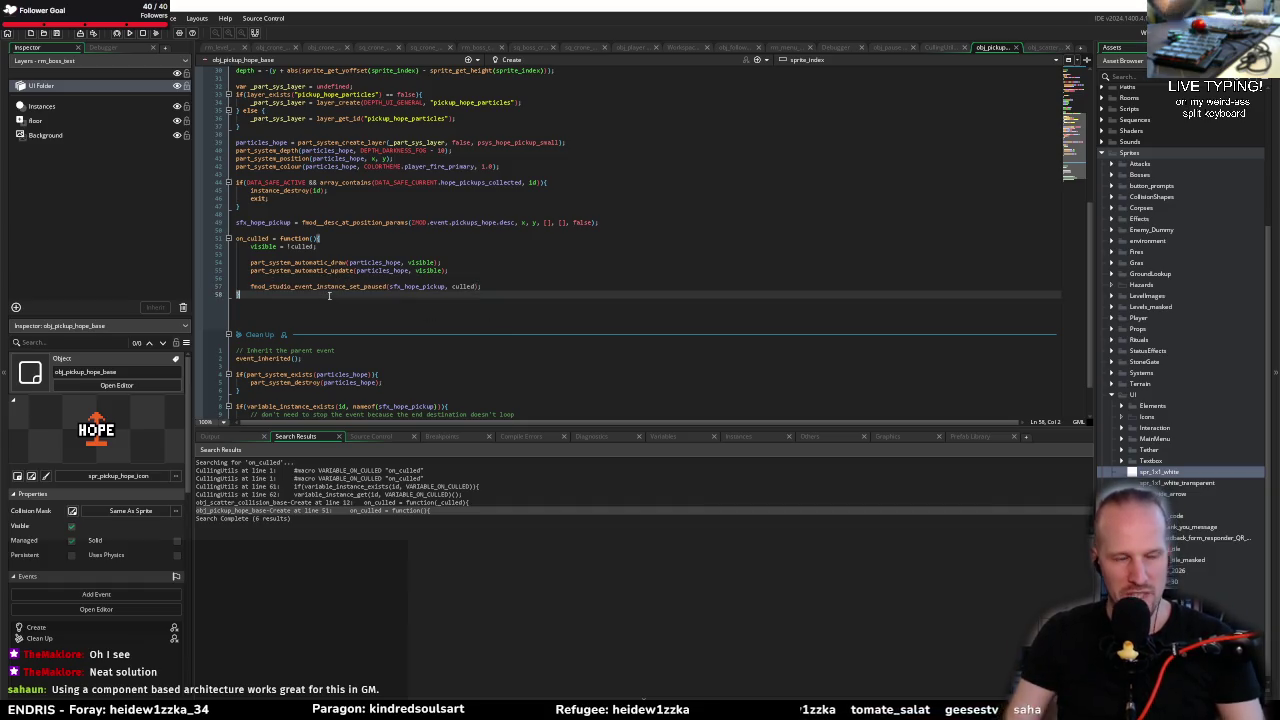
pyautogui.press('Up')
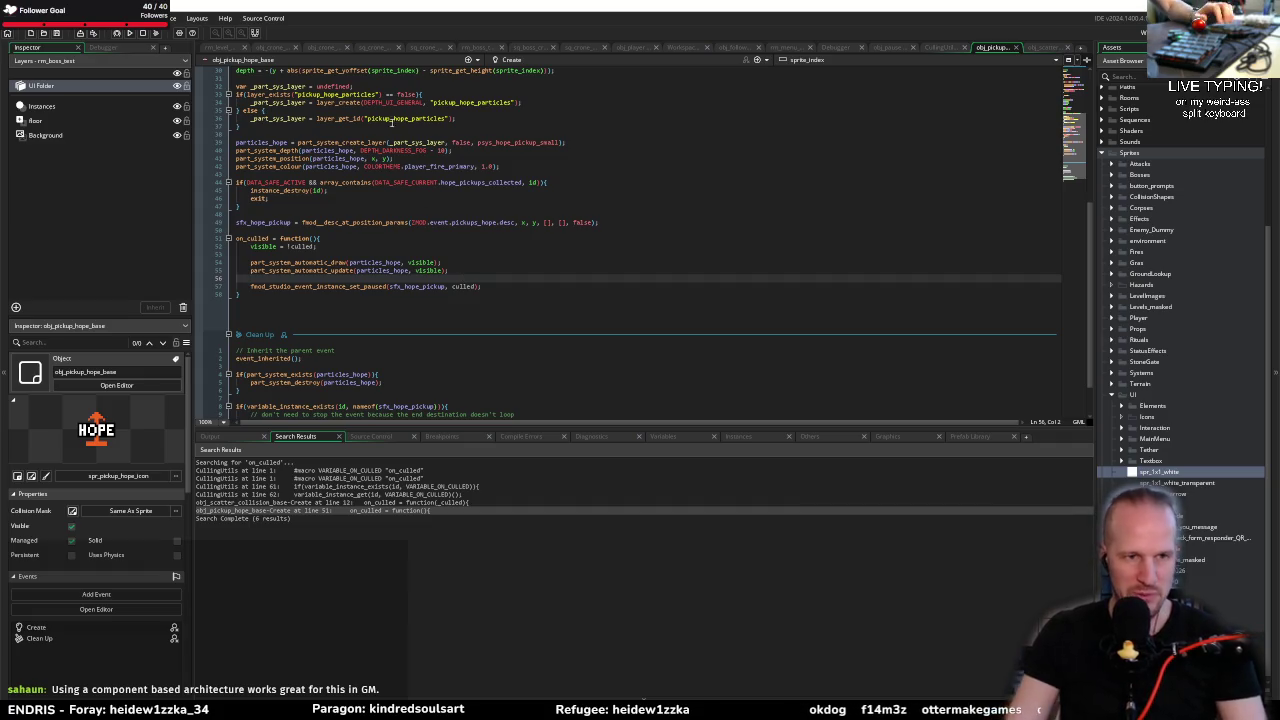
pyautogui.press('Up')
pyautogui.press('Up')
pyautogui.press('Up')
pyautogui.click(453, 176)
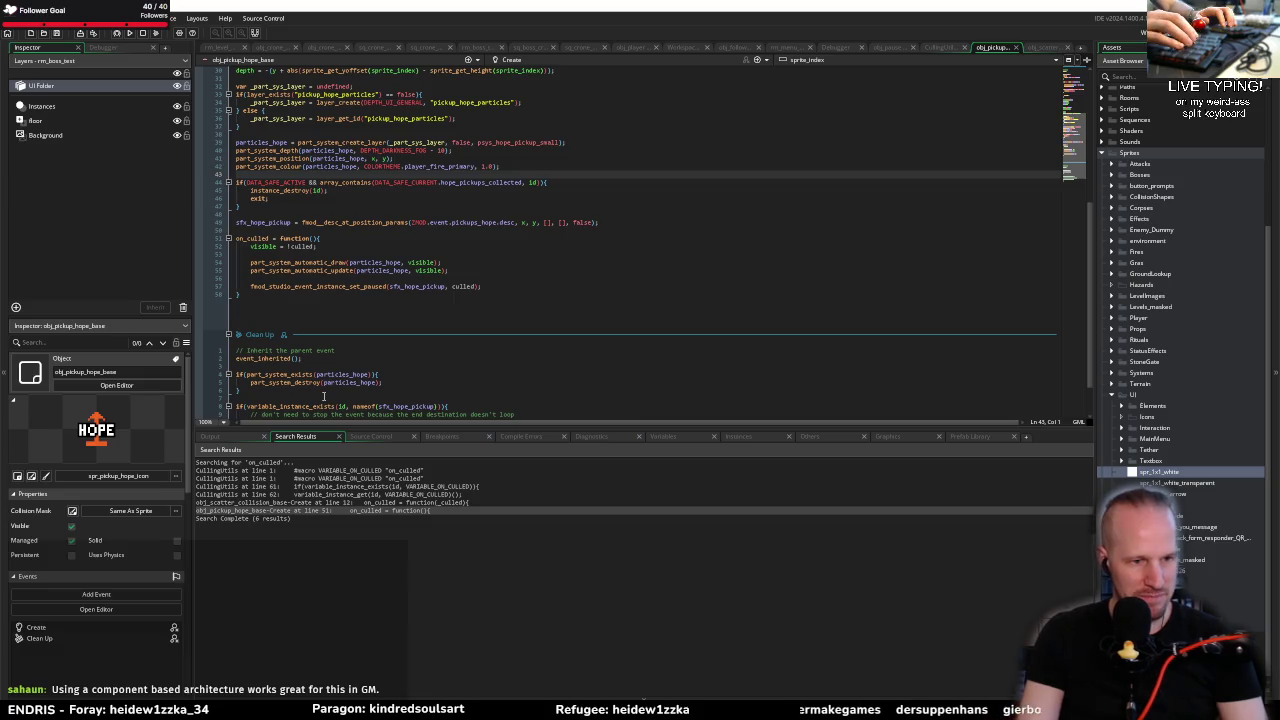
pyautogui.hotkey('ctrl', 't')
# Step: Open obj_cs_enemy_base's Create event by searching assets for 'obj_cs'
pyautogui.write('ene')
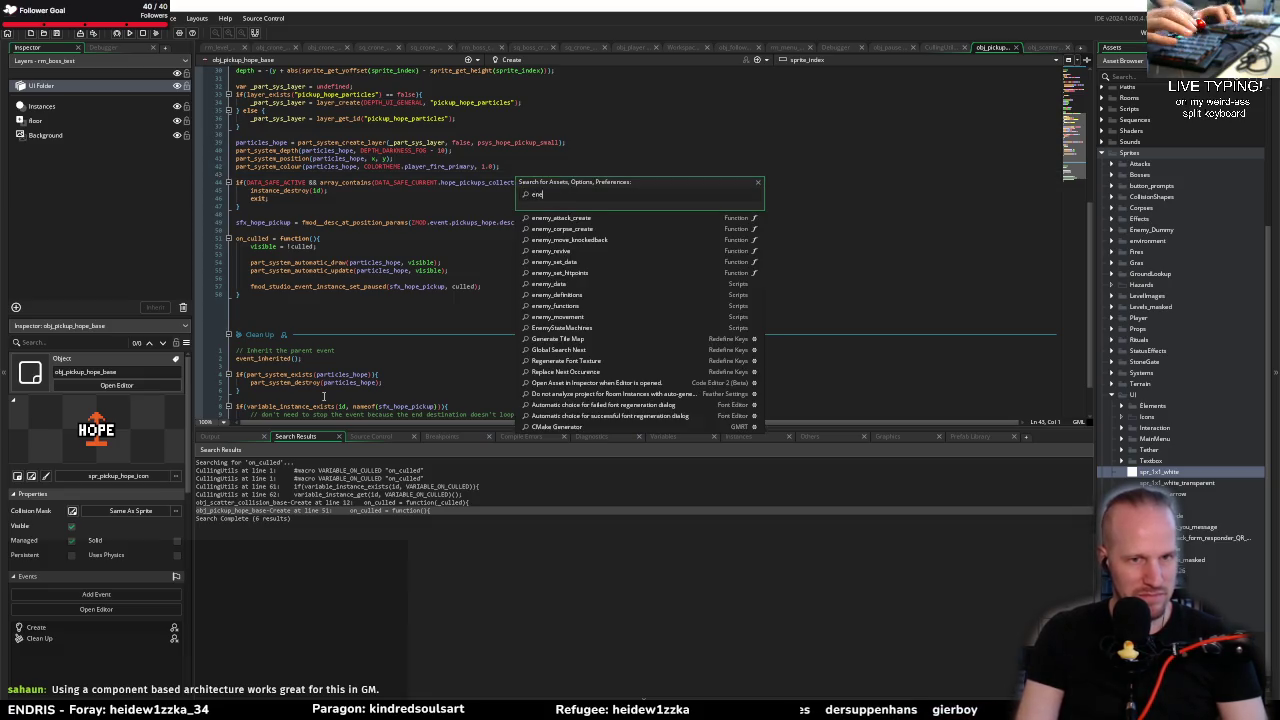
pyautogui.press('BackSpace')
pyautogui.write('obj_cs')
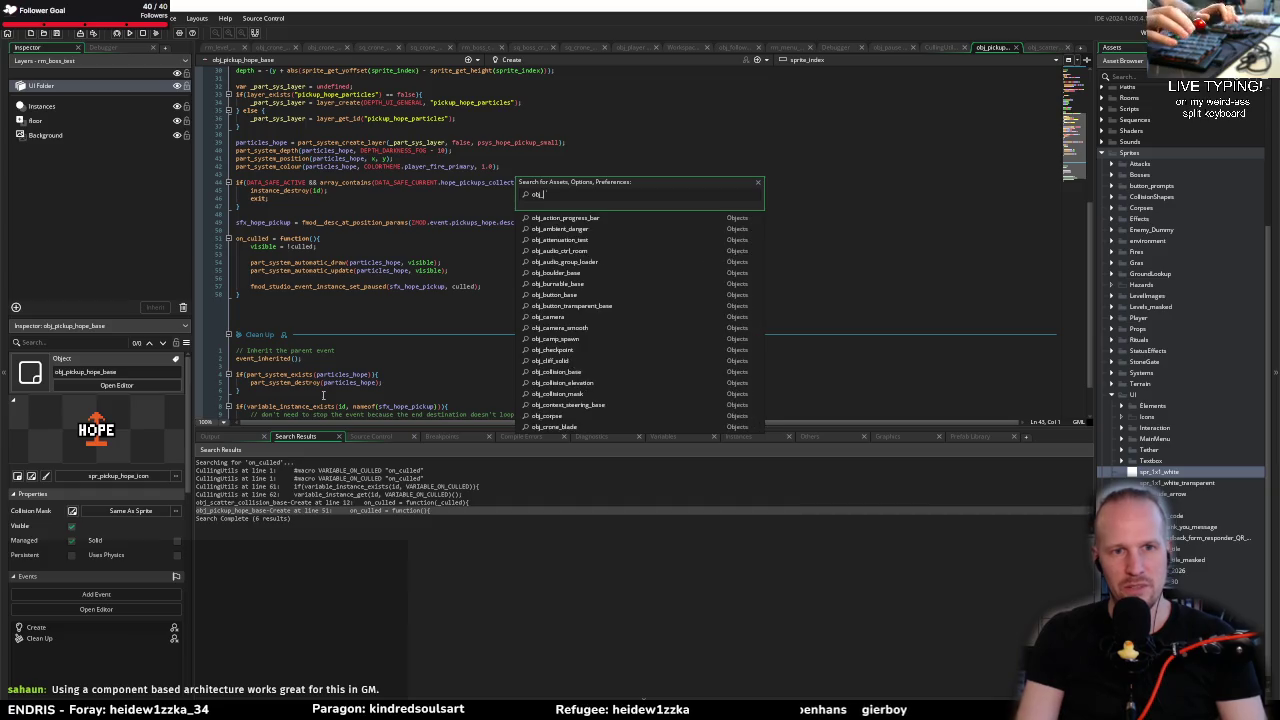
pyautogui.press('Return')
pyautogui.scroll(-10, 340, 222)
pyautogui.click(340, 222)
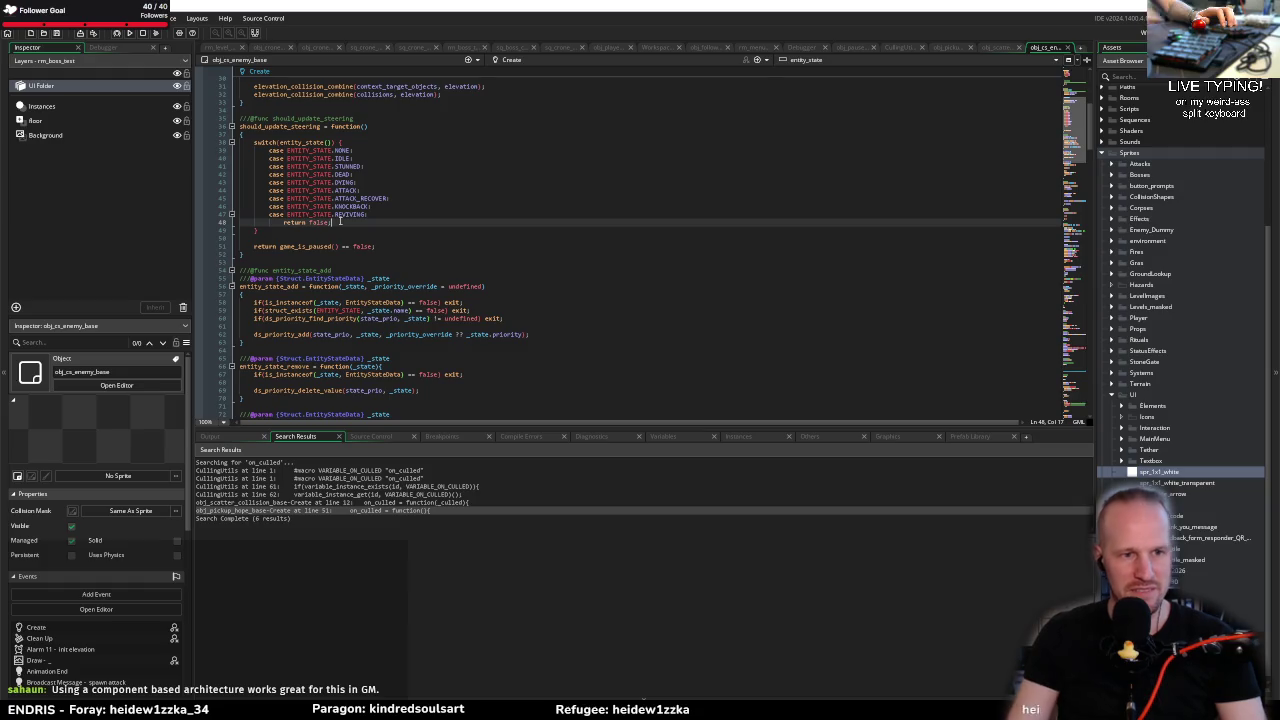
# Step: Find 'cull' in obj_cs_enemy_base's code, then return to obj_pickup_hope_base's Create code
pyautogui.hotkey('ctrl', 'f')
pyautogui.write('cull')
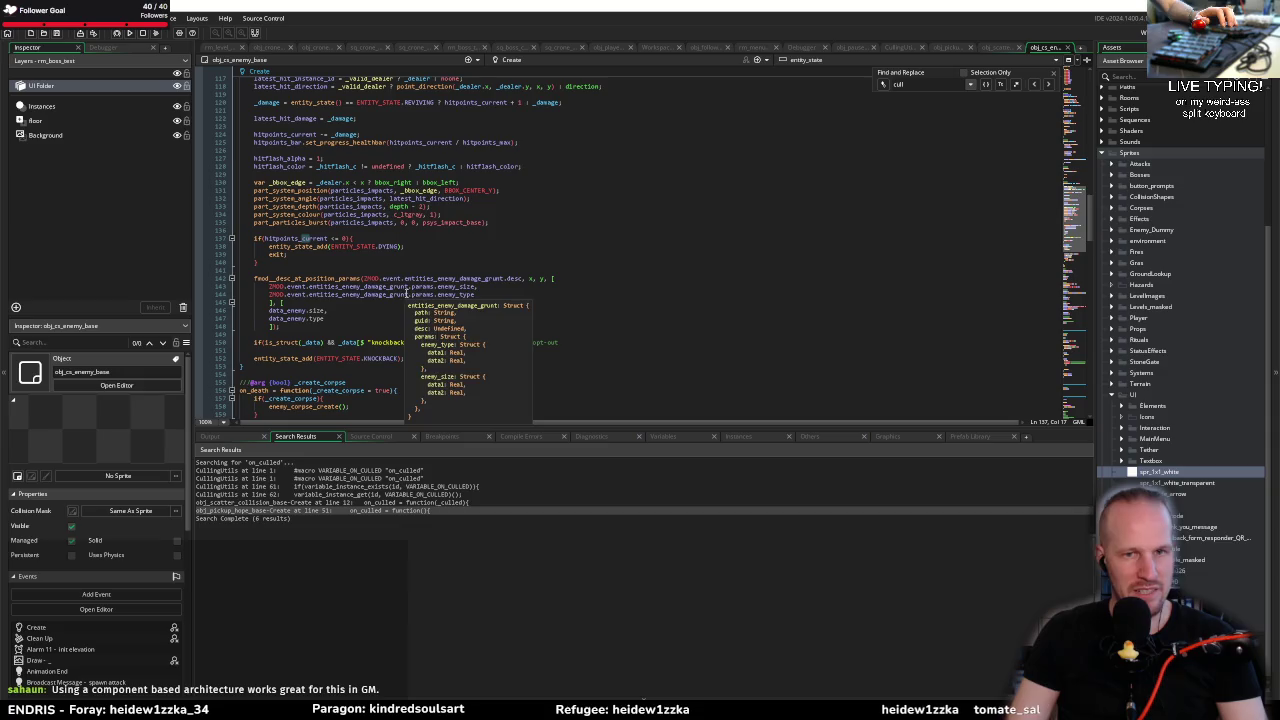
pyautogui.click(651, 225)
pyautogui.press('Escape')
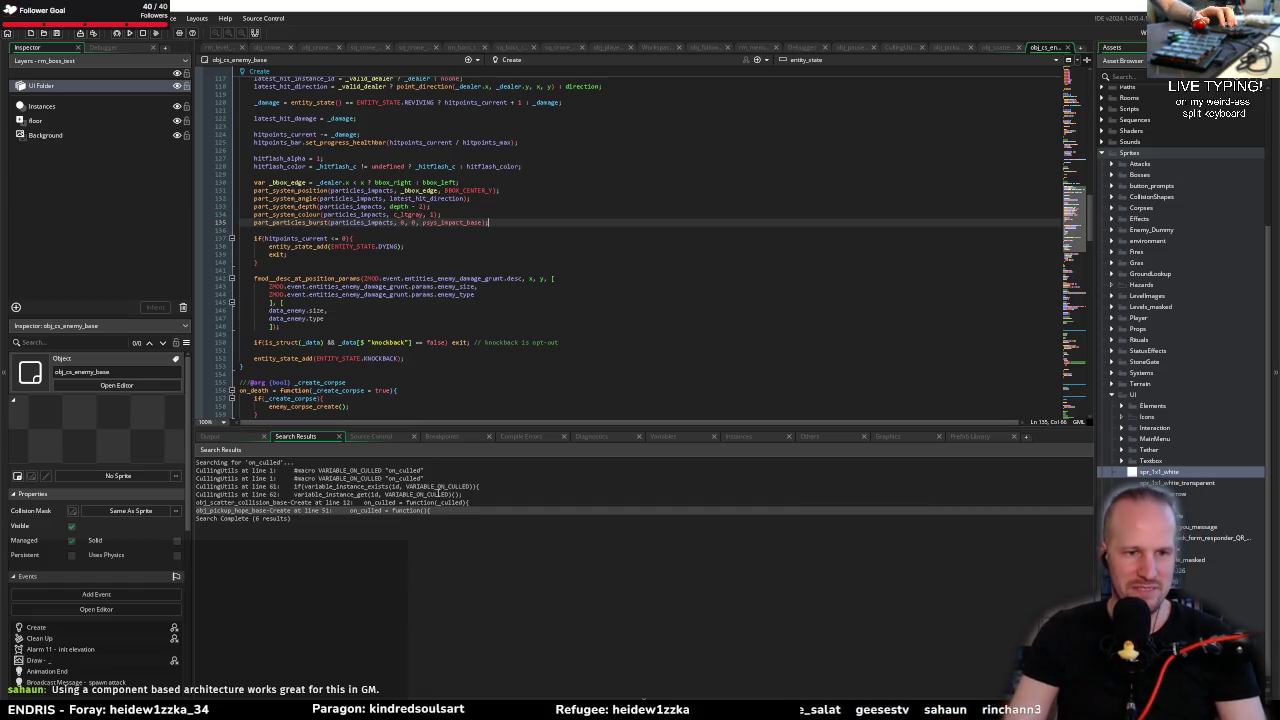
pyautogui.click(437, 493)
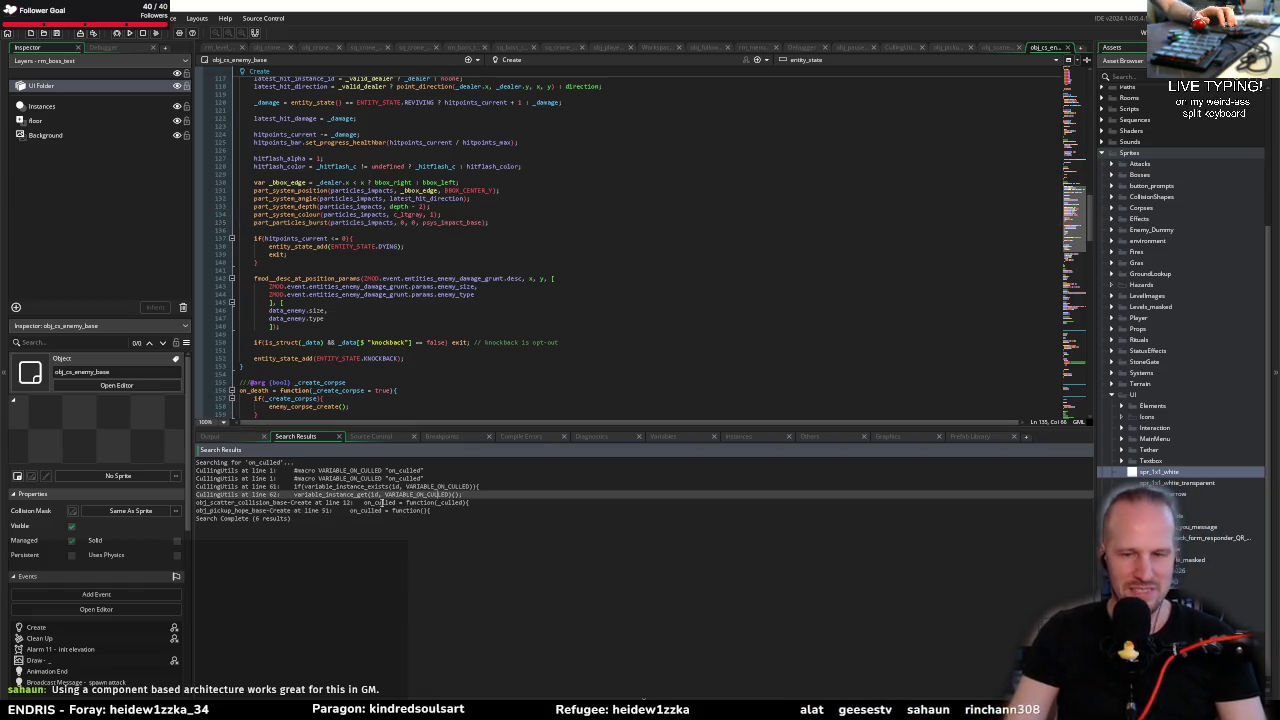
pyautogui.click(671, 320)
pyautogui.click(393, 334)
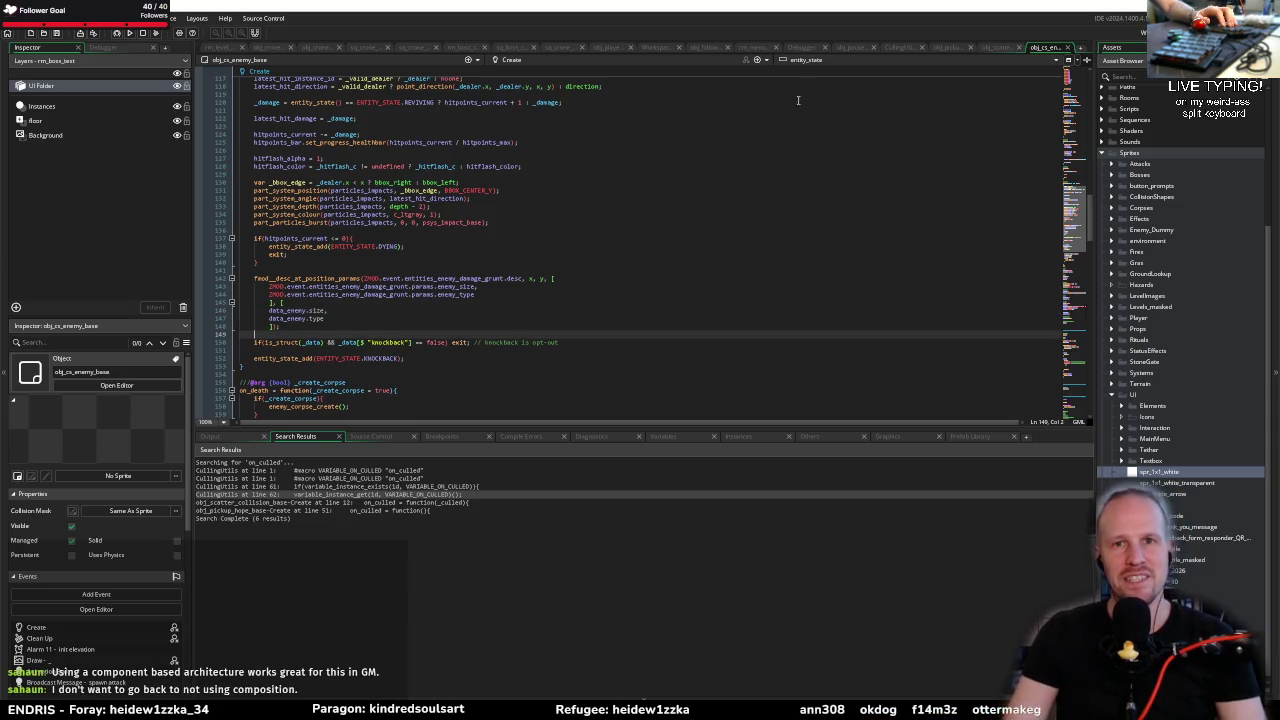
pyautogui.click(993, 47)
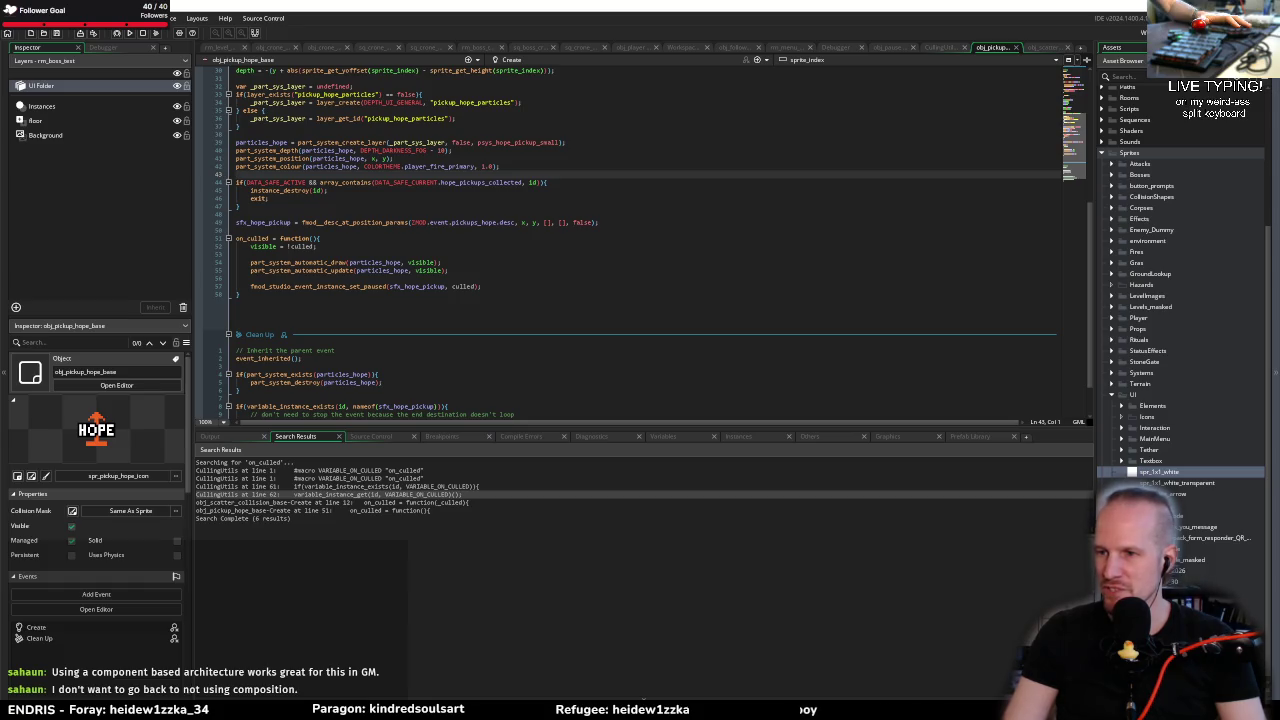
# Step: Review obj_pickup_hope_base's on_culled function around visible = !culled and instance_destroy(id)
pyautogui.click(465, 263)
pyautogui.click(486, 246)
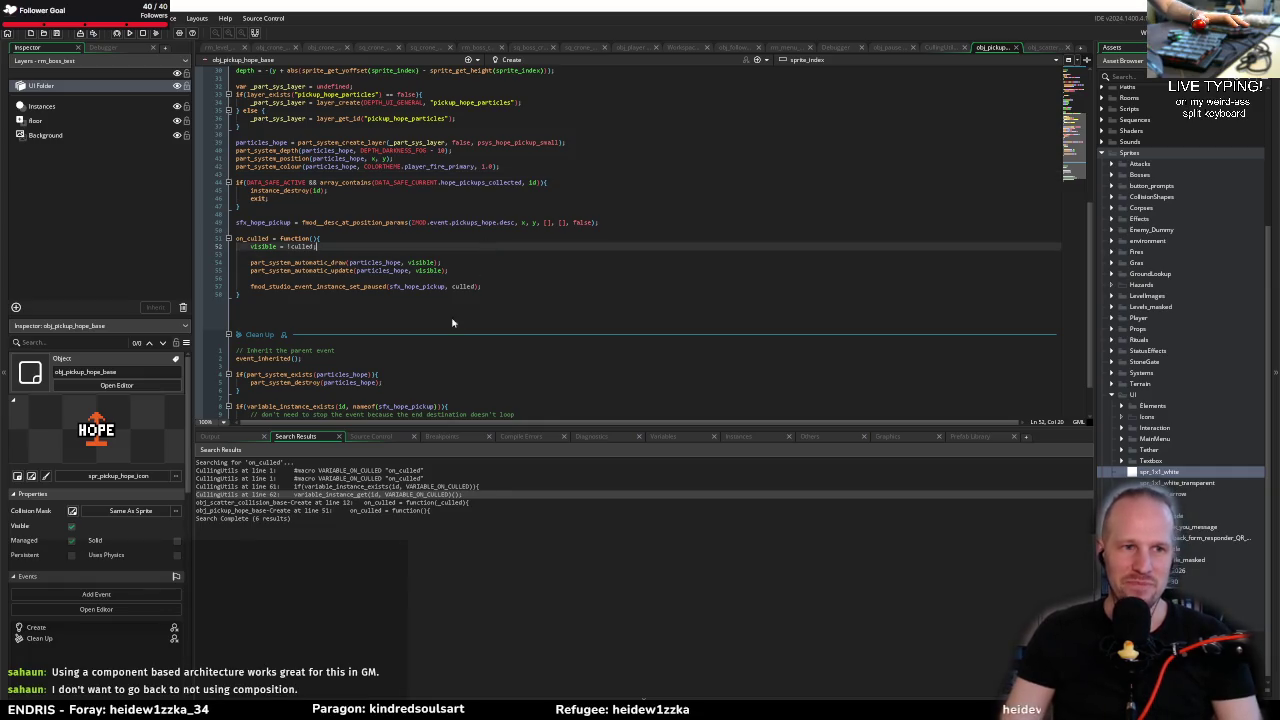
pyautogui.click(449, 279)
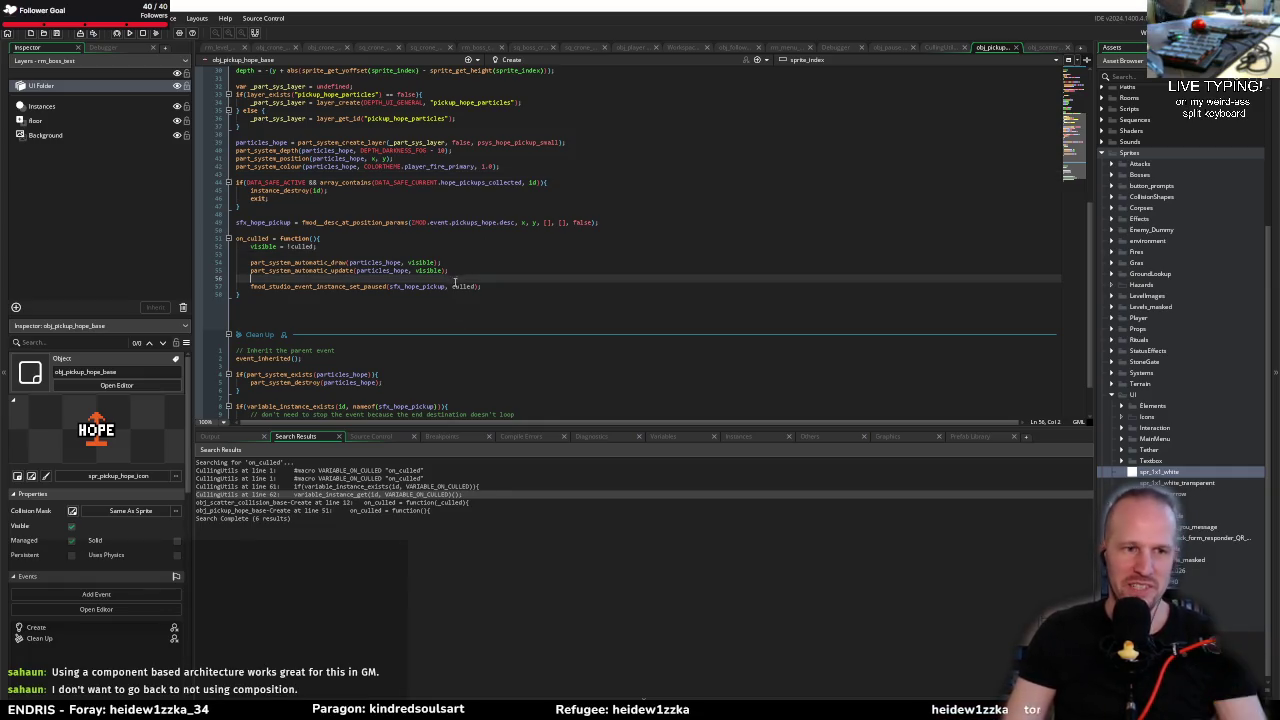
pyautogui.click(481, 254)
pyautogui.click(442, 233)
pyautogui.click(478, 208)
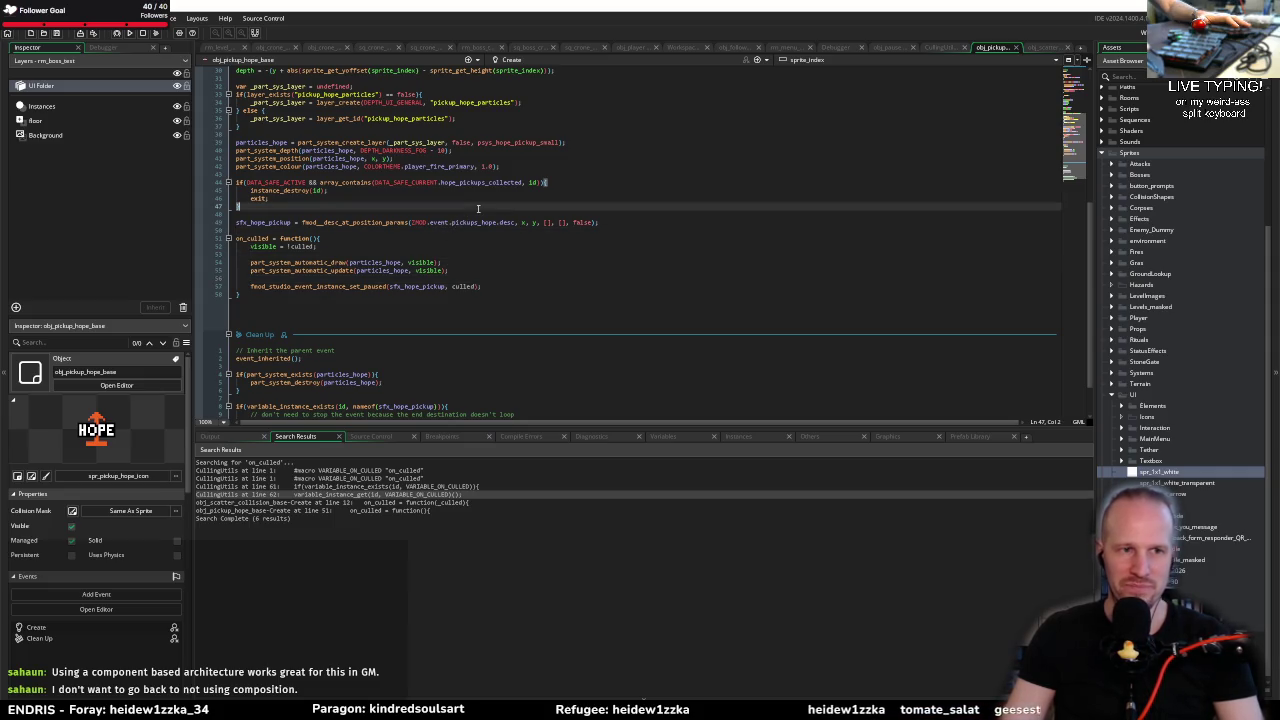
pyautogui.click(556, 233)
pyautogui.click(316, 190)
# Step: Search assets for 'status' and open the _StatusEffectBase script
pyautogui.hotkey('ctrl', 't')
pyautogui.write('status')
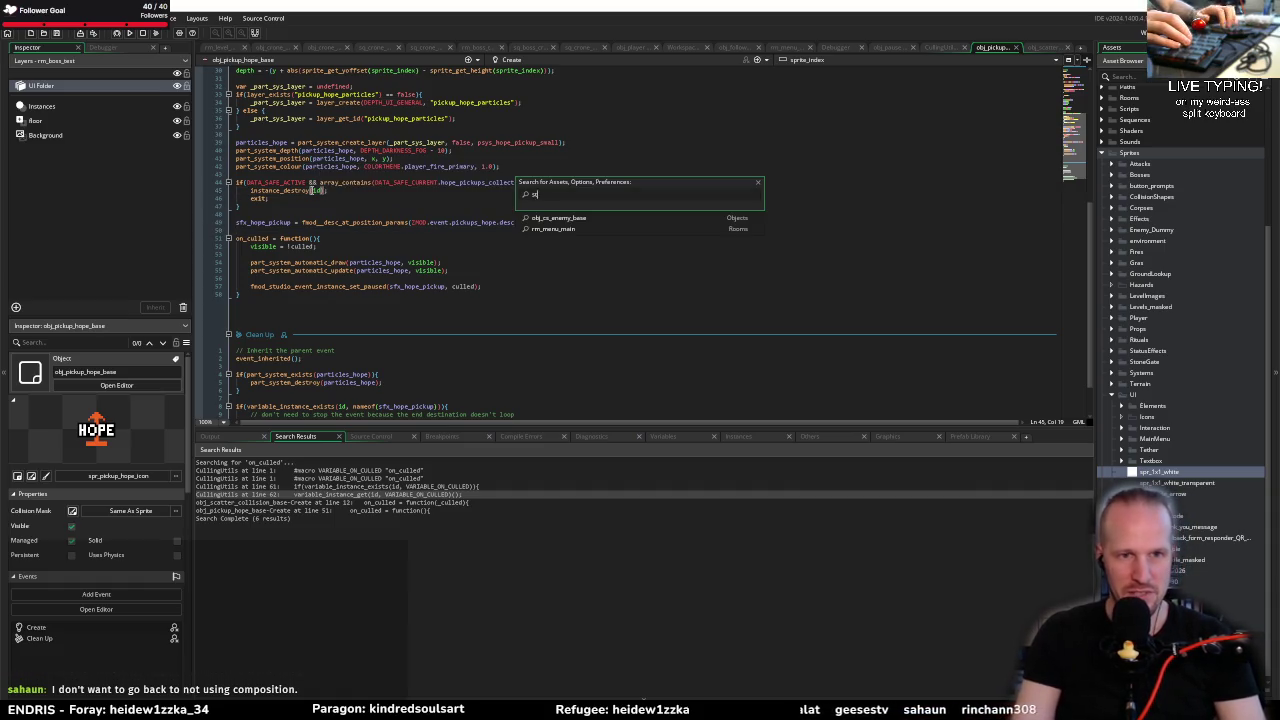
pyautogui.press('Down')
pyautogui.press('Down')
pyautogui.press('Down')
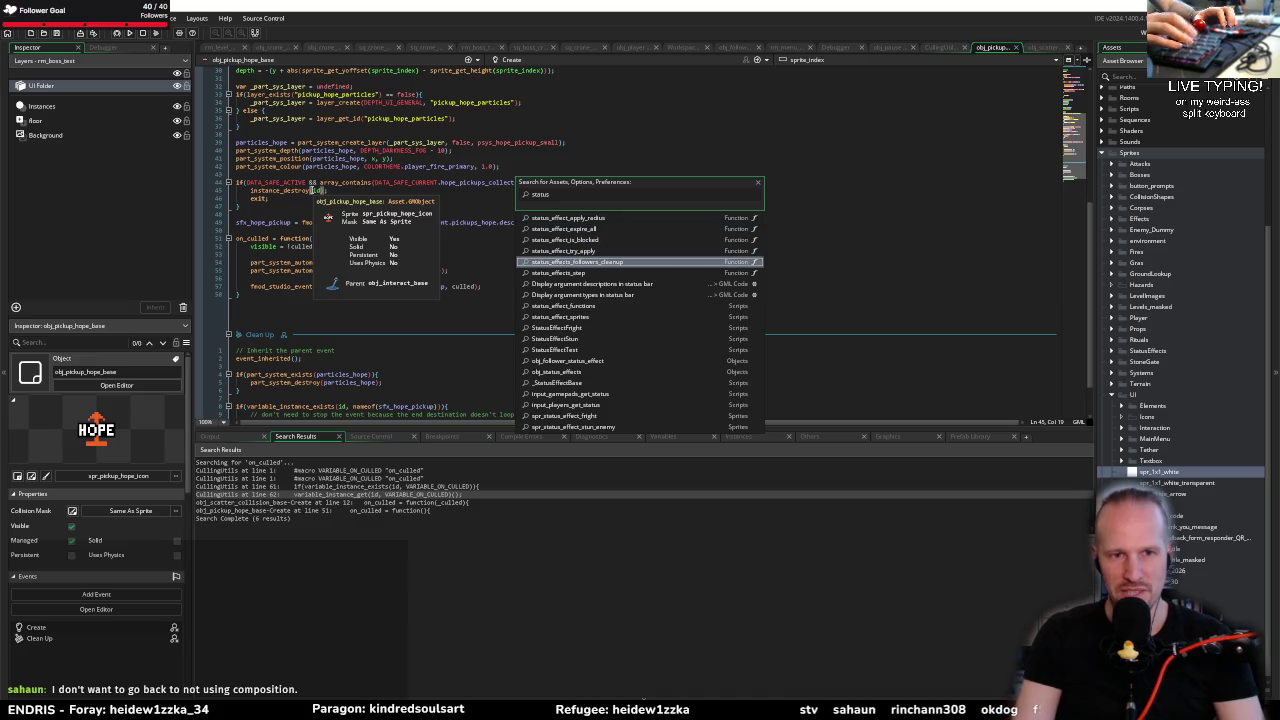
pyautogui.press('Down')
pyautogui.press('Down')
pyautogui.press('Down')
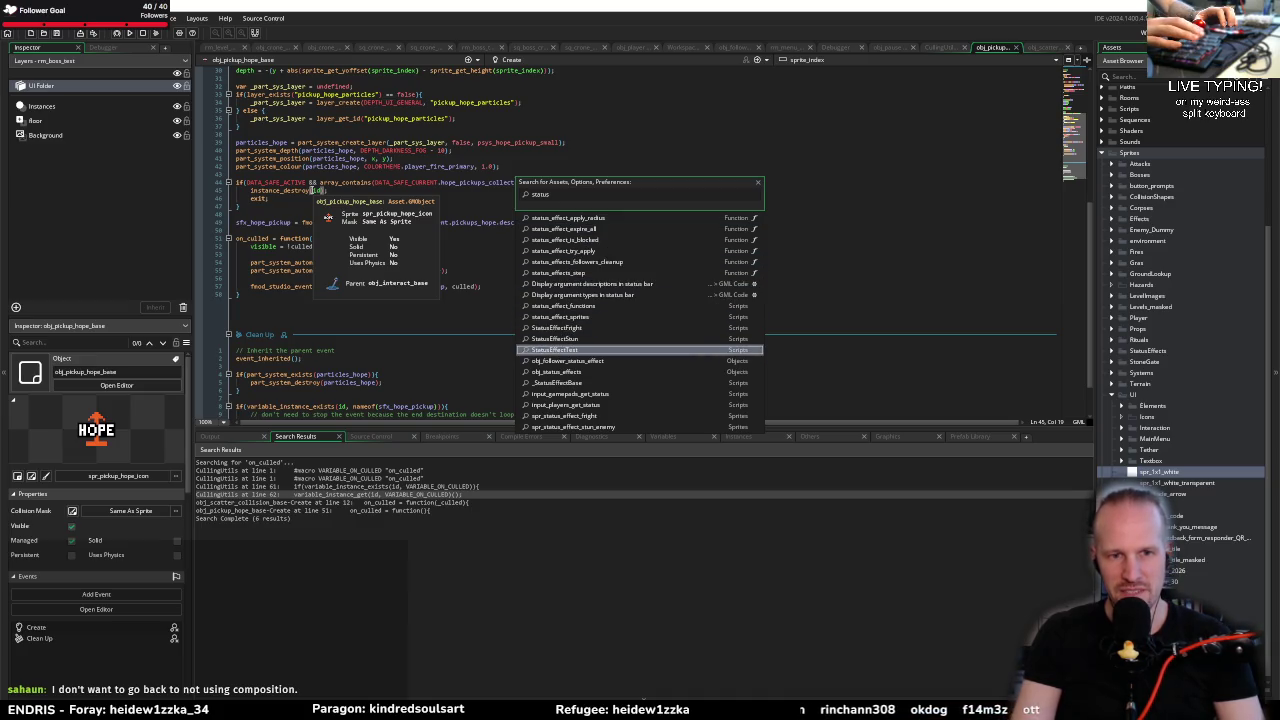
pyautogui.press('Down')
pyautogui.press('Down')
pyautogui.press('Down')
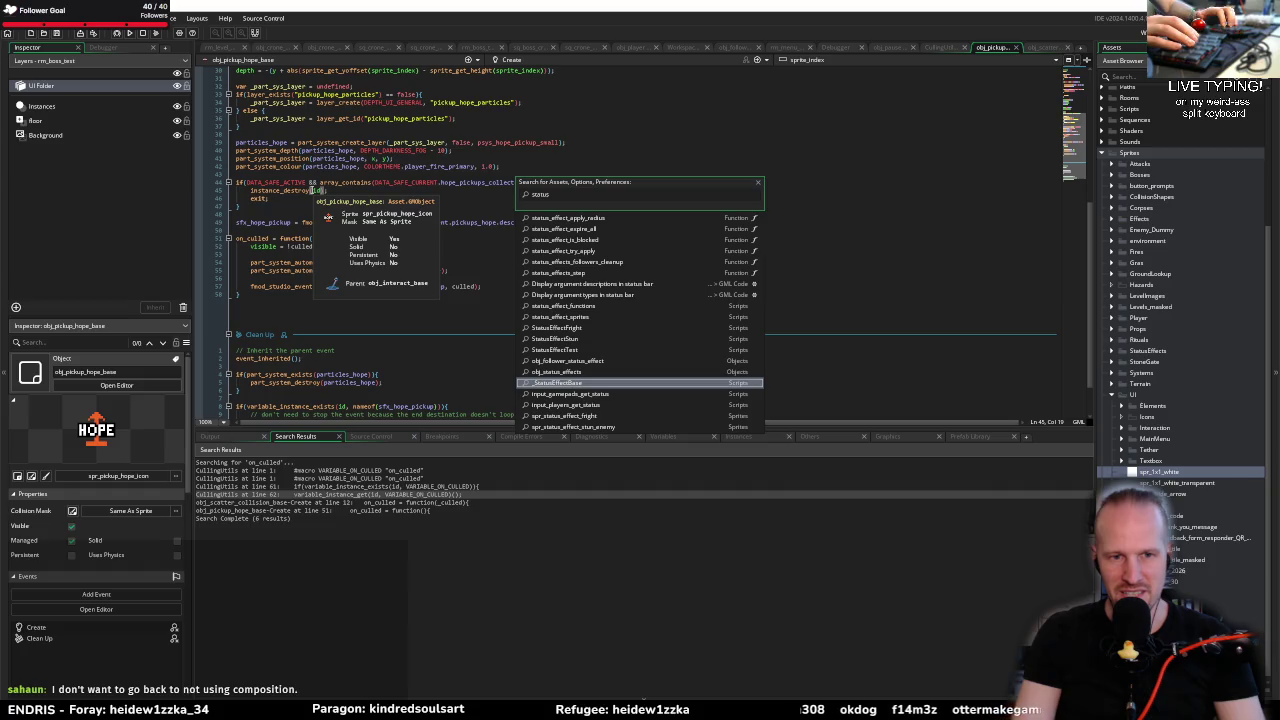
pyautogui.press('Return')
pyautogui.scroll(-10, 485, 286)
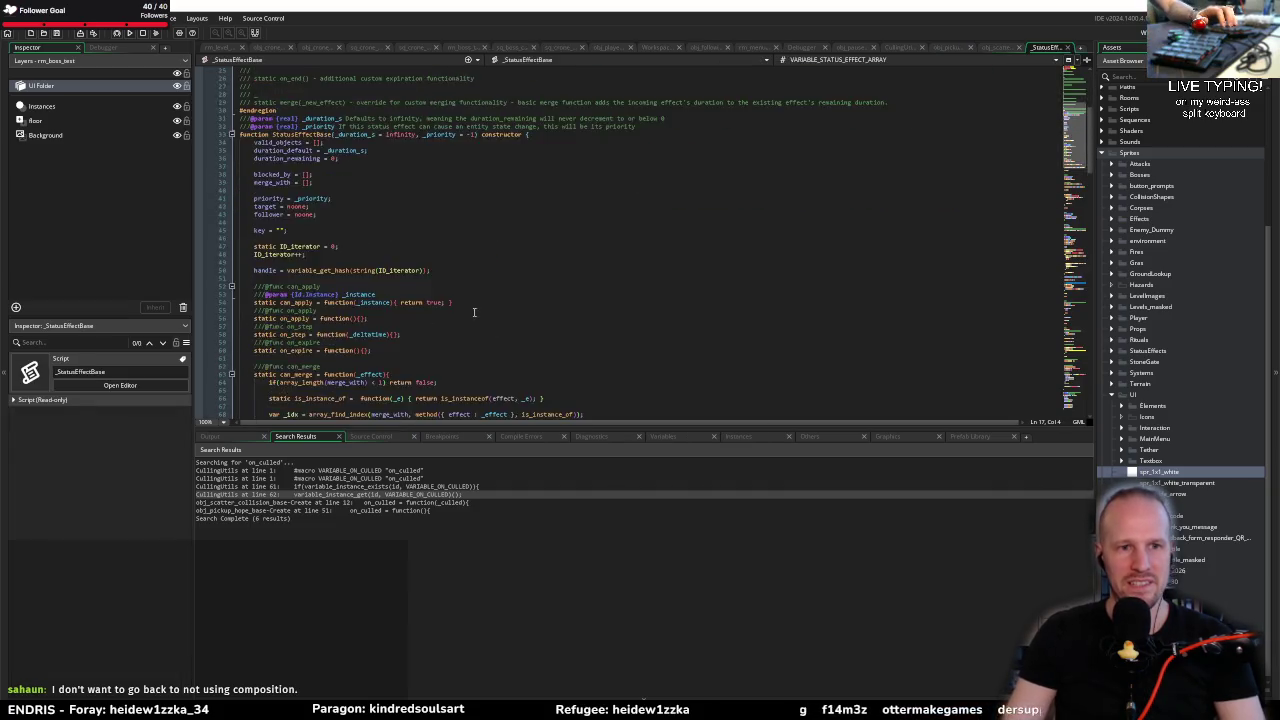
pyautogui.scroll(-8, 490, 282)
pyautogui.click(423, 216)
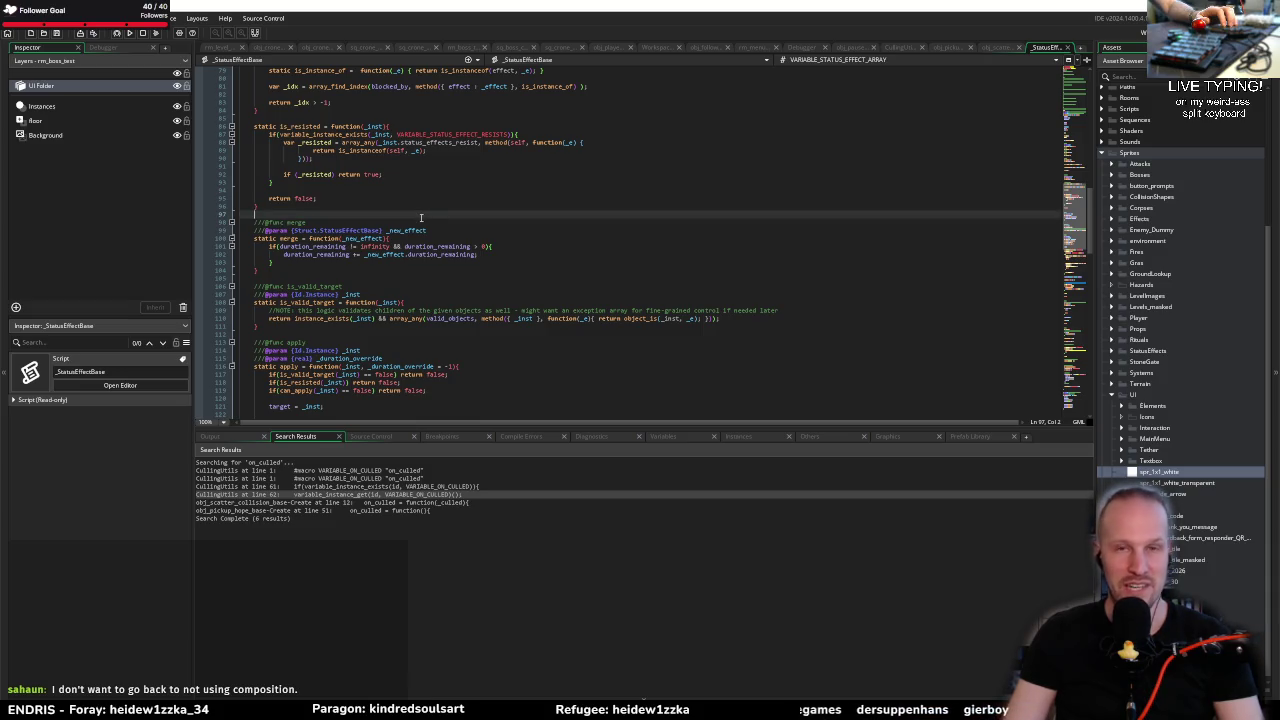
pyautogui.click(380, 263)
pyautogui.click(470, 134)
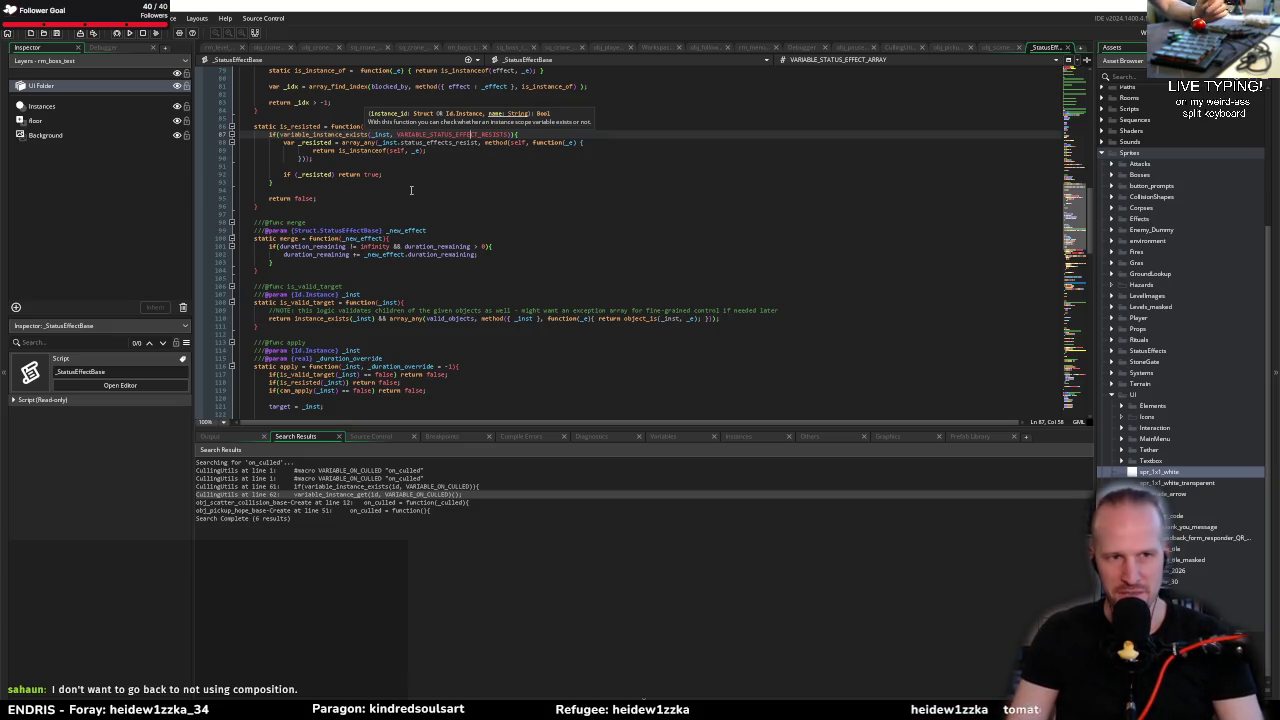
pyautogui.click(391, 213)
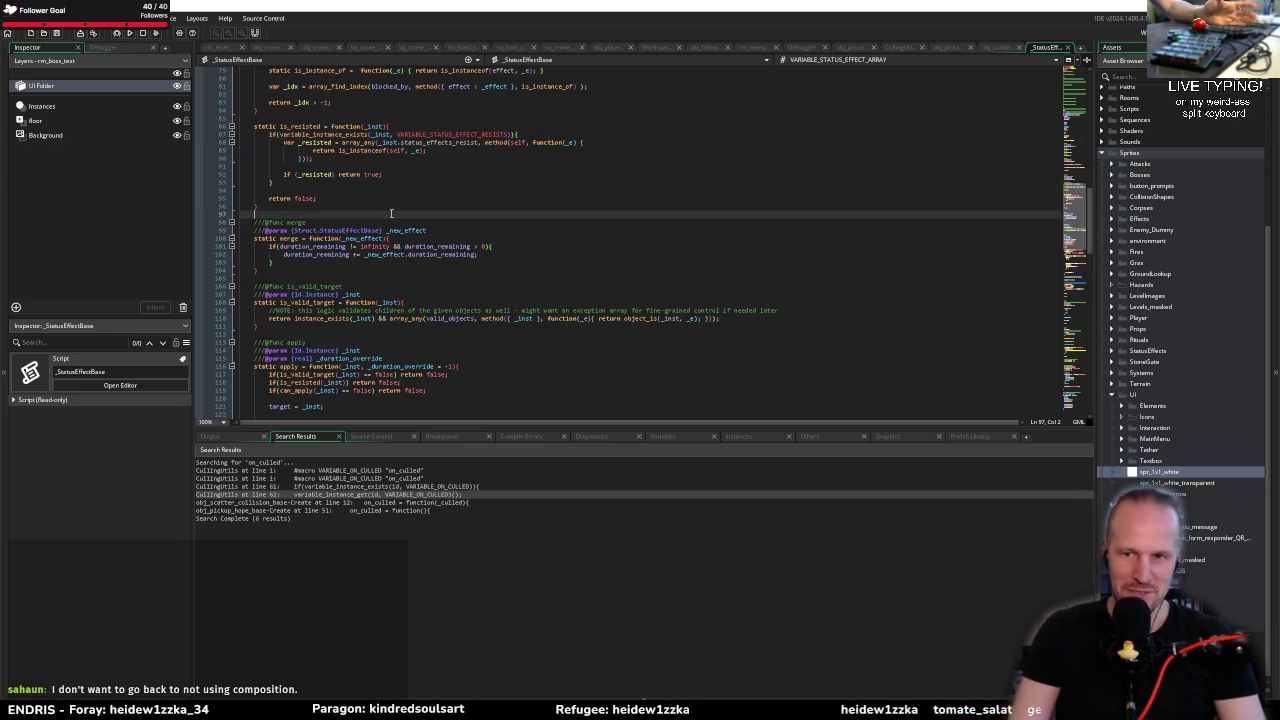
pyautogui.click(415, 175)
pyautogui.scroll(10, 400, 301)
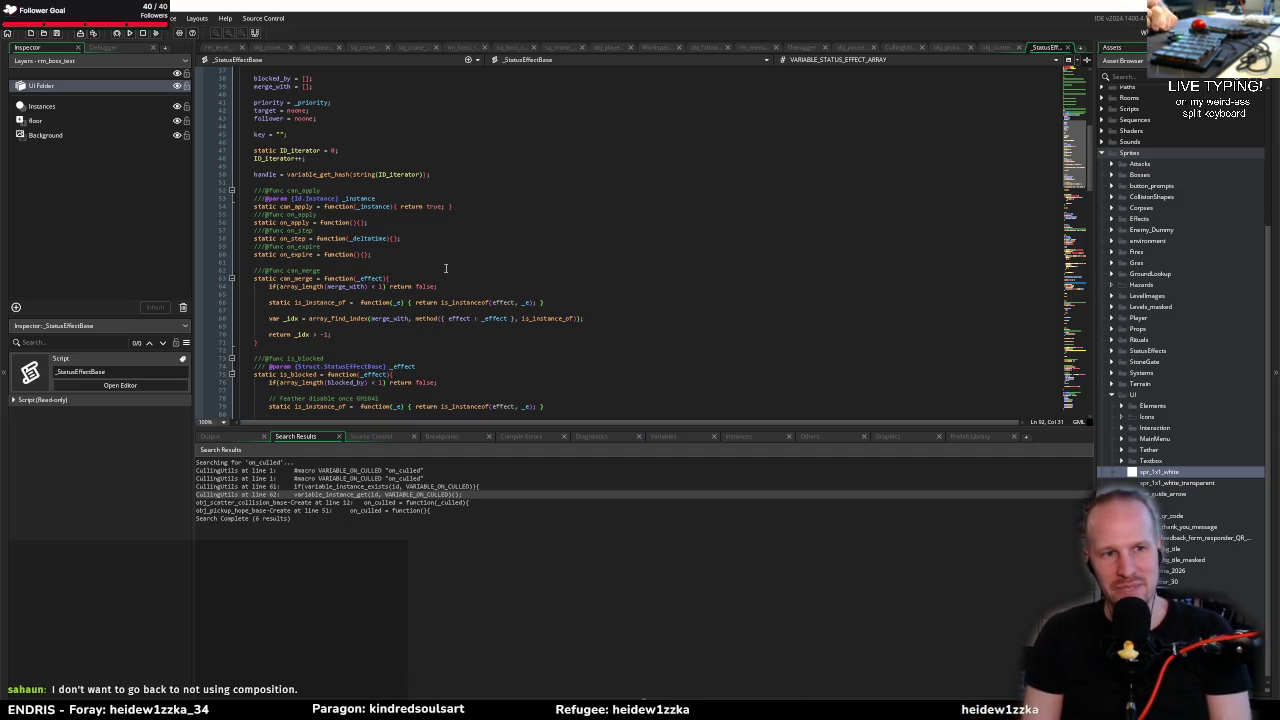
pyautogui.scroll(-2, 429, 238)
pyautogui.scroll(-4, 429, 238)
pyautogui.doubleClick(333, 279)
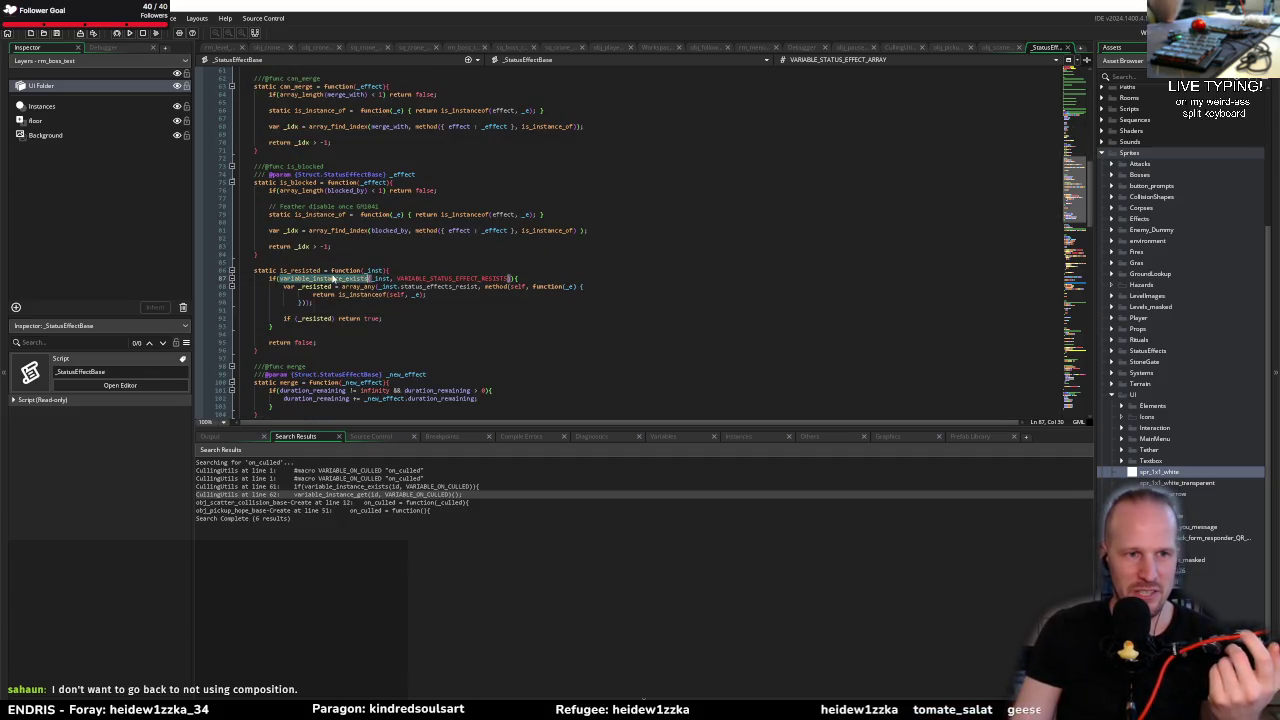
# Step: Review apply's variable_instance_get, array_find_index and blocking check in _StatusEffectBase
pyautogui.scroll(-13, 381, 318)
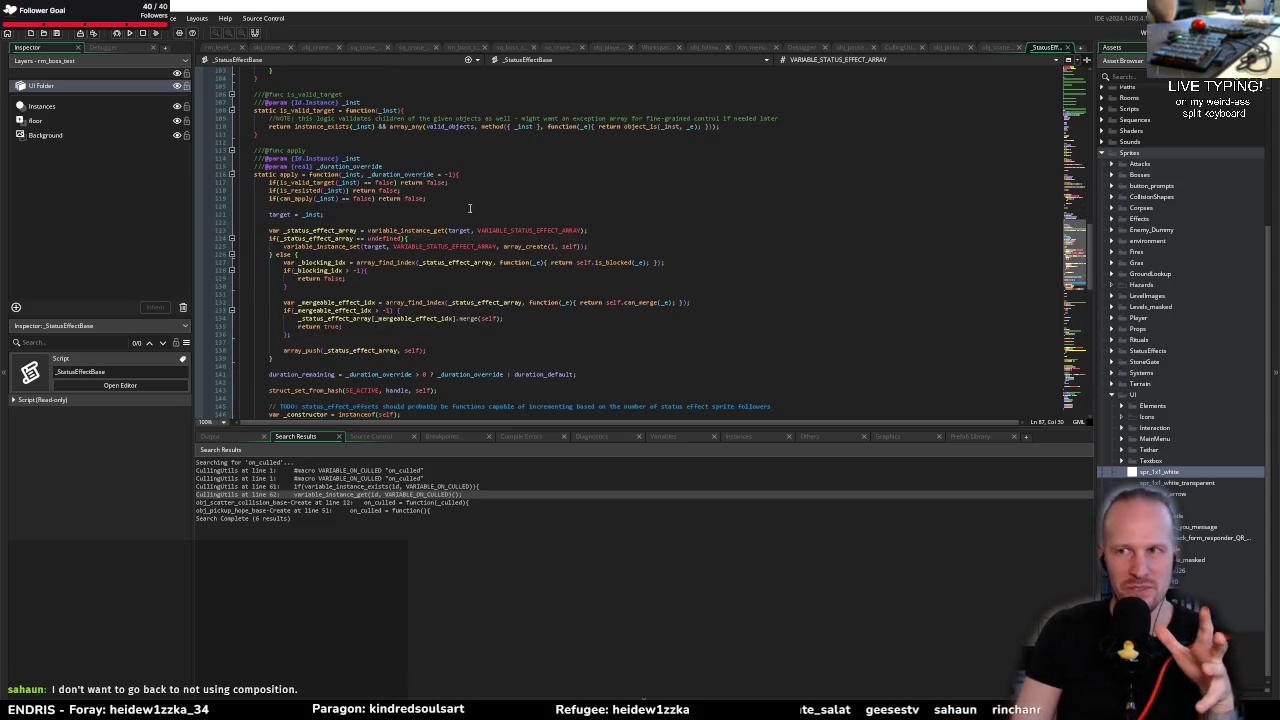
pyautogui.doubleClick(410, 230)
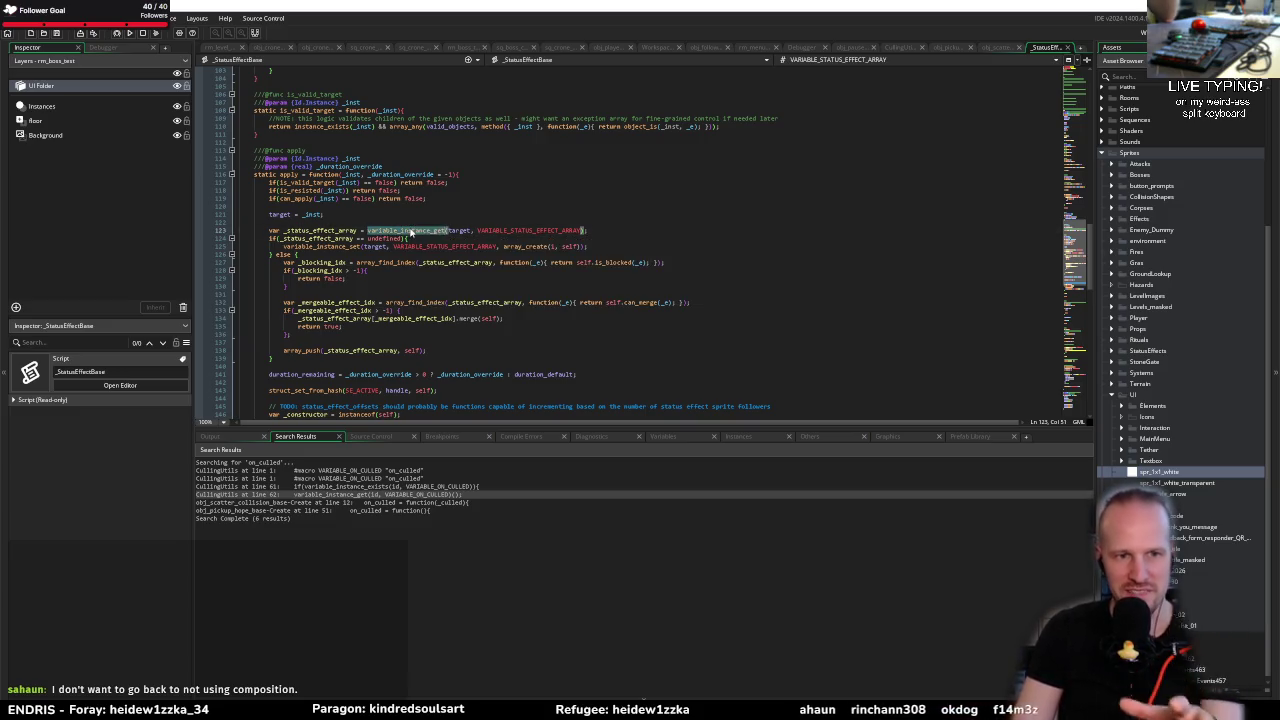
pyautogui.click(563, 262)
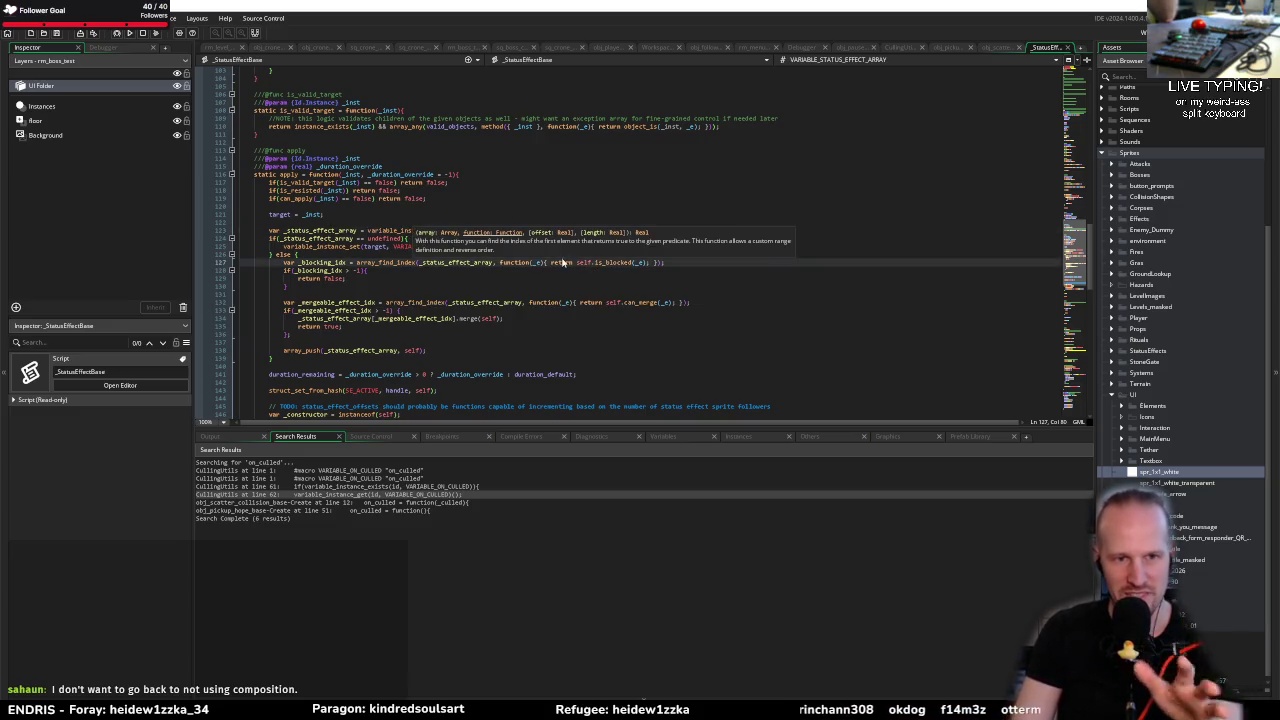
pyautogui.click(385, 214)
pyautogui.click(364, 222)
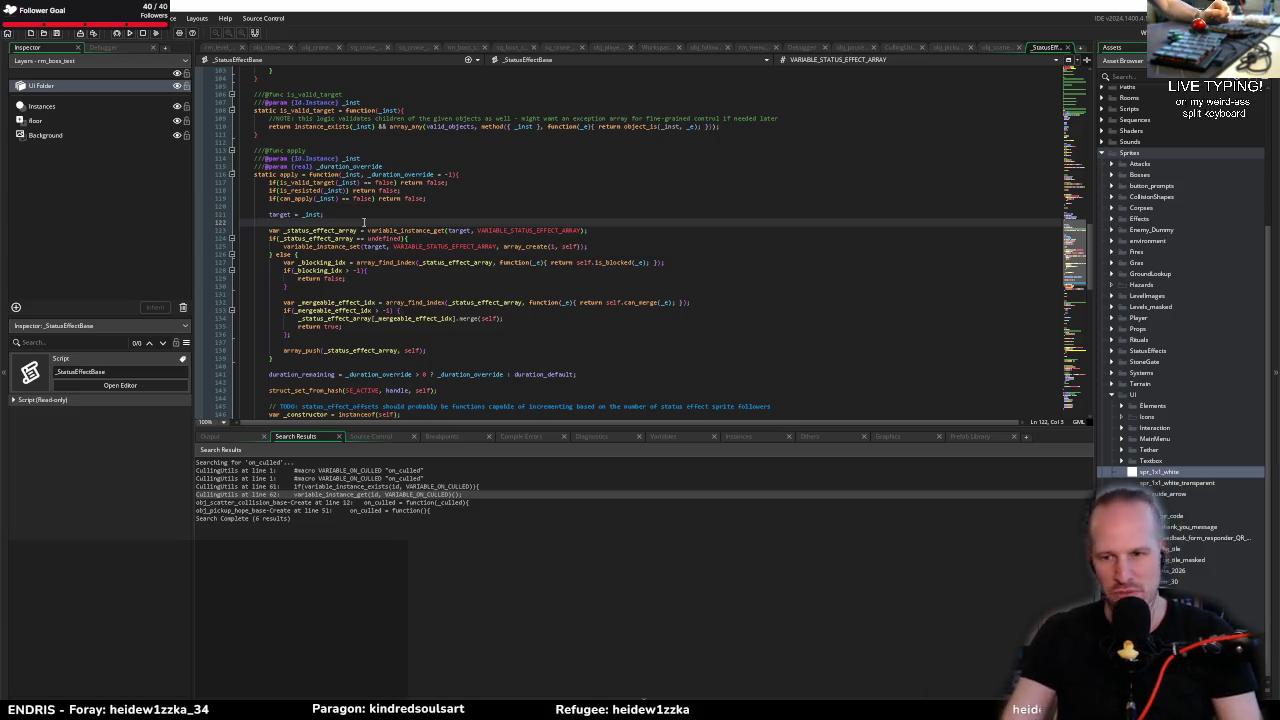
pyautogui.click(363, 293)
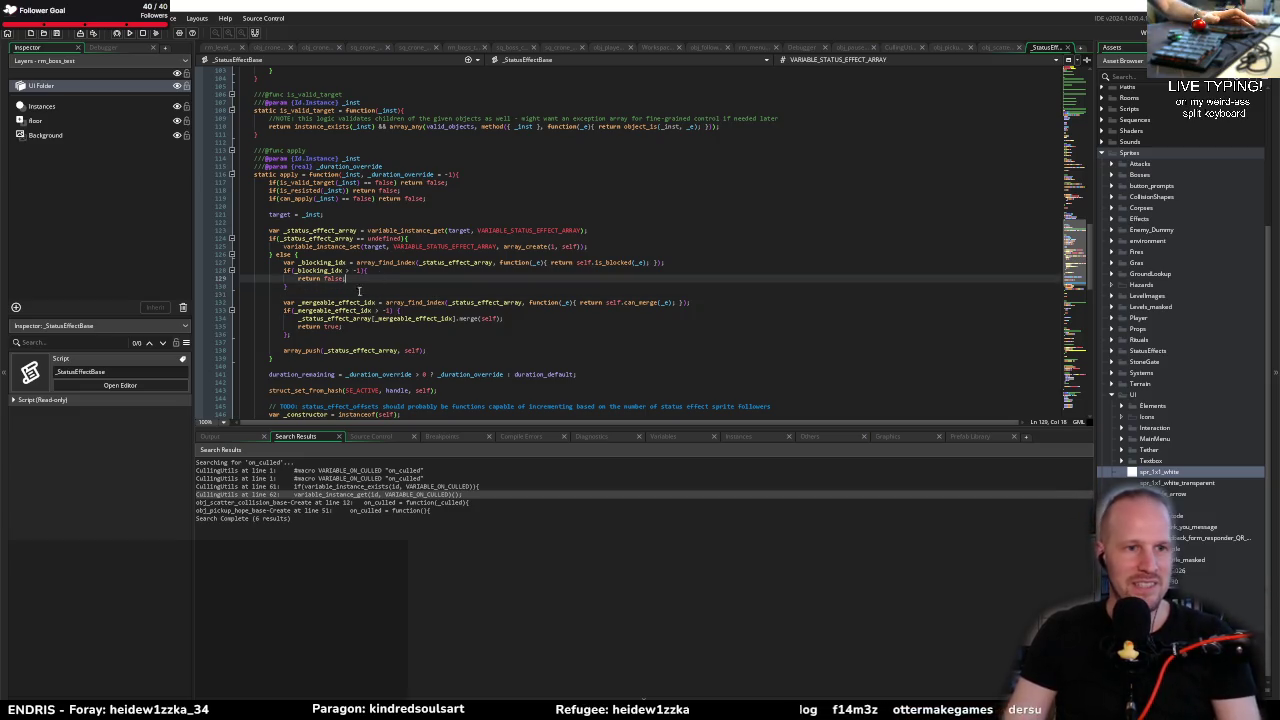
pyautogui.click(398, 254)
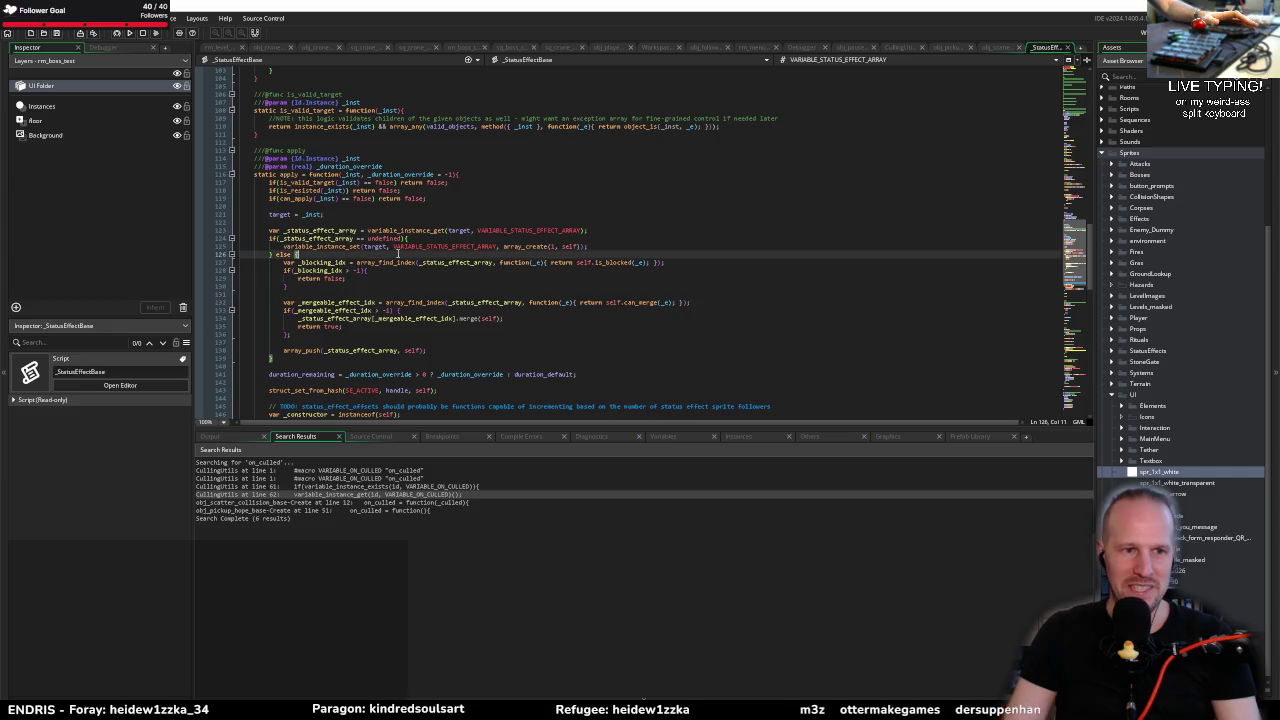
# Step: Select apply's else block and whole body, then reopen obj_cs_enemy_base from asset search
pyautogui.moveTo(430, 350); pyautogui.dragTo(284, 262)
pyautogui.click(284, 262)
pyautogui.click(273, 143)
pyautogui.moveTo(273, 143); pyautogui.dragTo(350, 380)
pyautogui.click(343, 340)
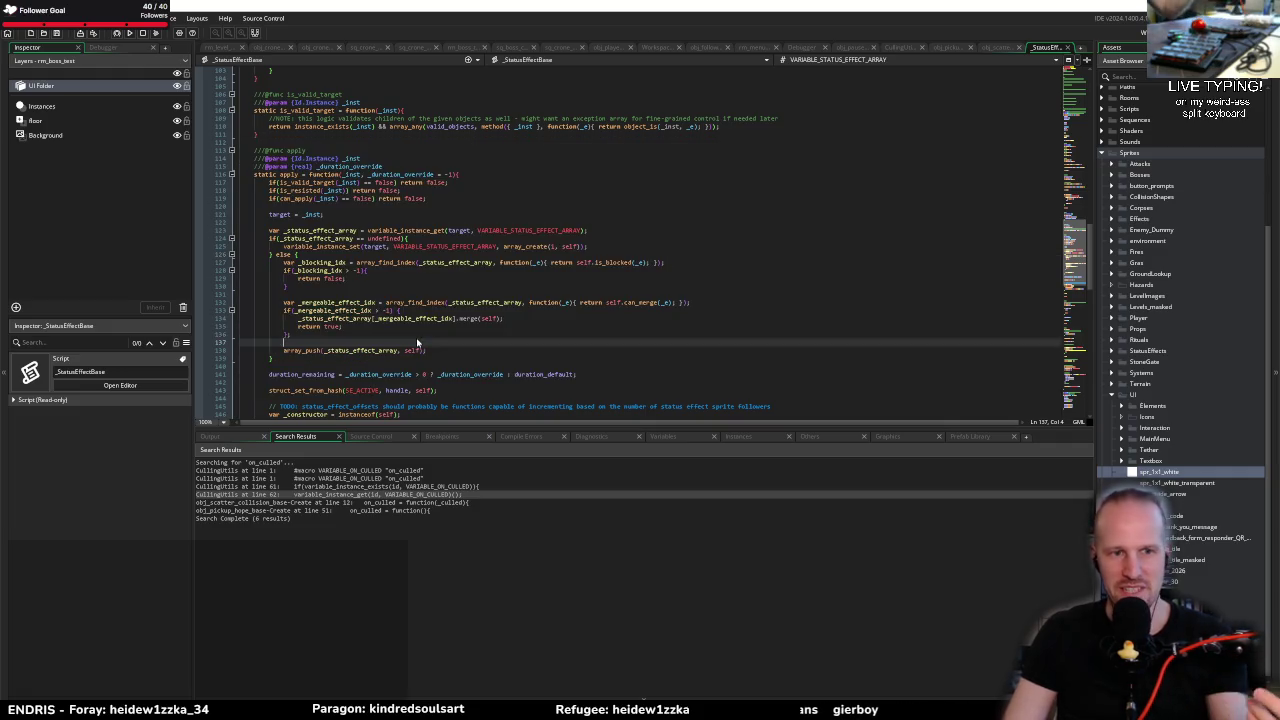
pyautogui.click(354, 326)
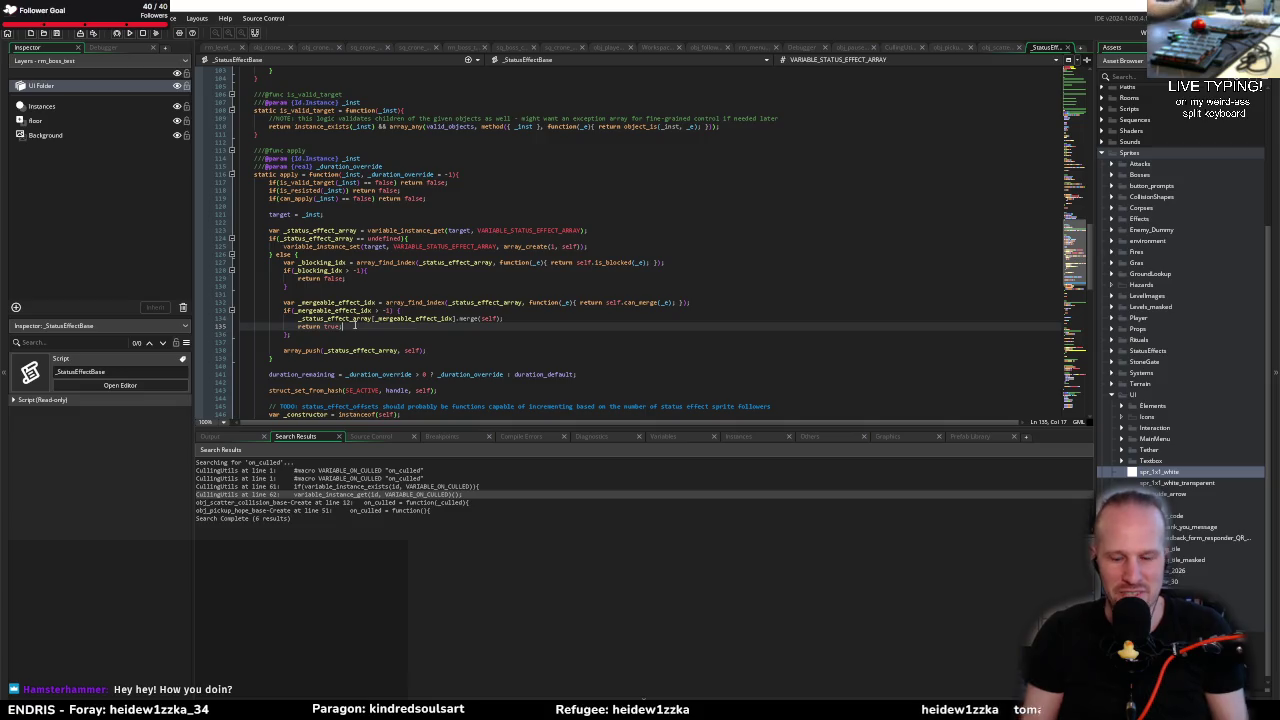
pyautogui.hotkey('ctrl', 't')
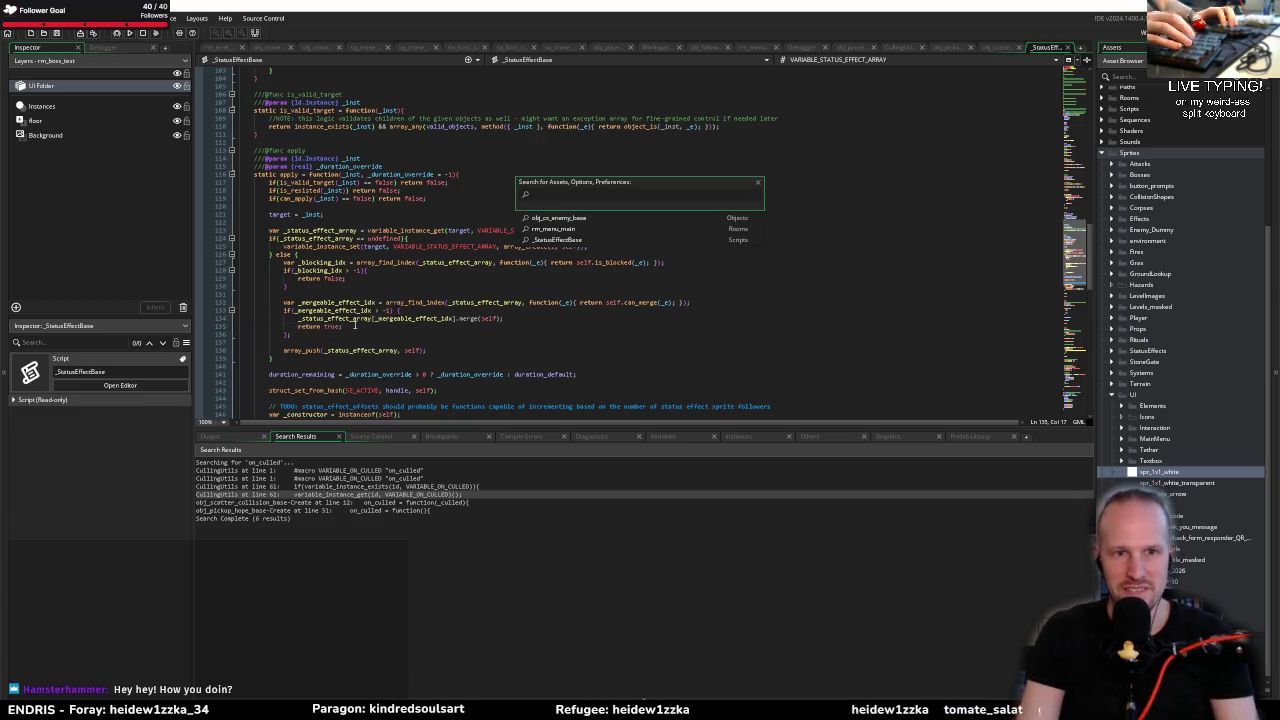
pyautogui.press('Return')
# Step: Scroll obj_cs_enemy_base's update_elevation code, then follow its parent chain to obj_entity_base
pyautogui.click(418, 287)
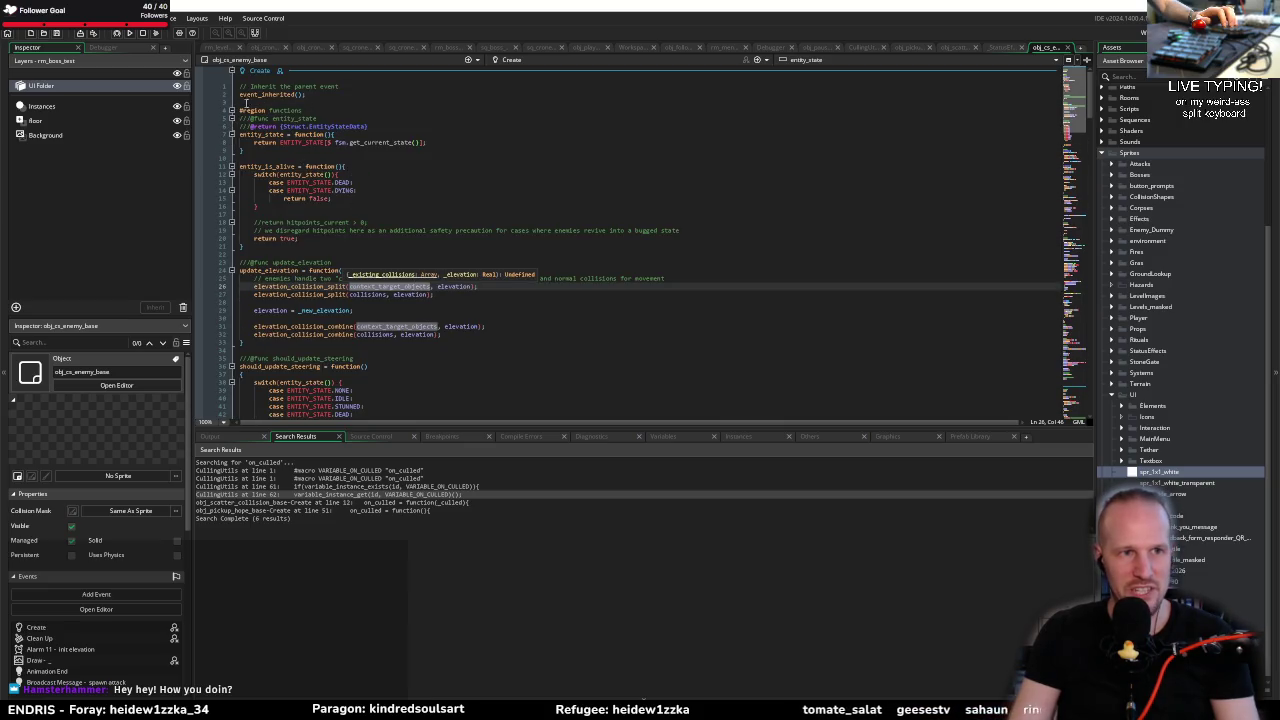
pyautogui.scroll(-20, 256, 104)
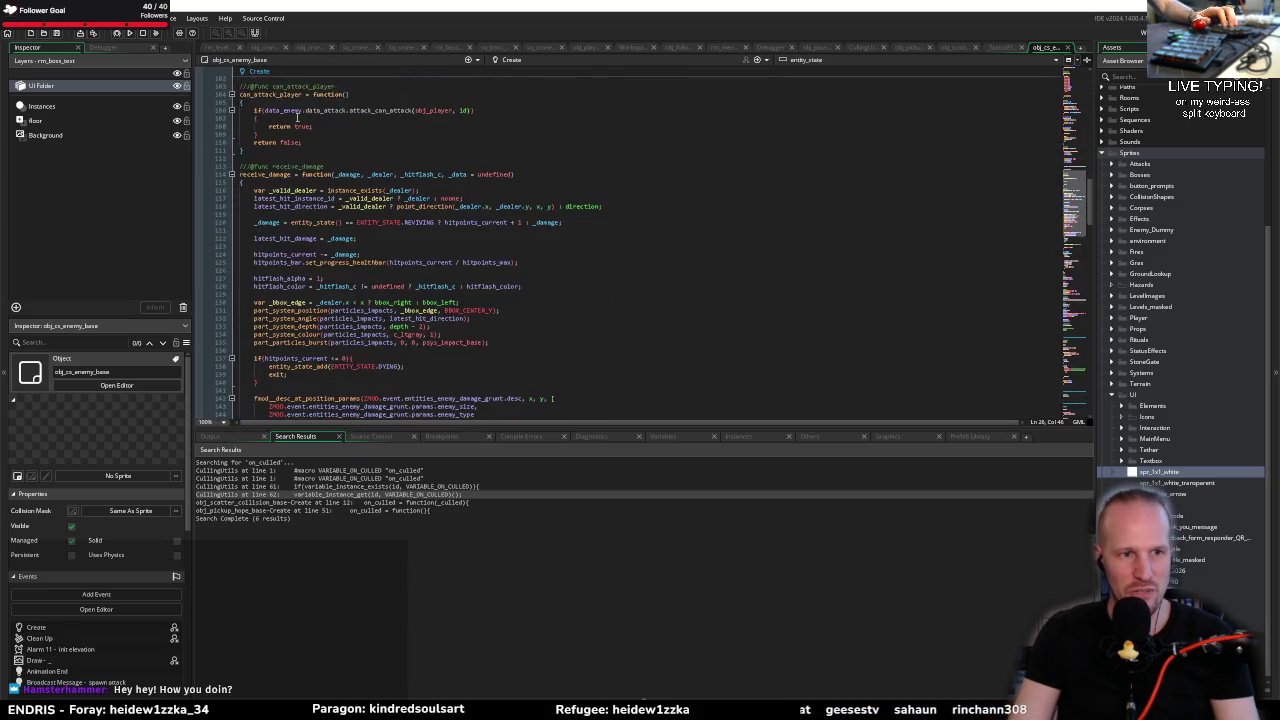
pyautogui.scroll(-8, 297, 118)
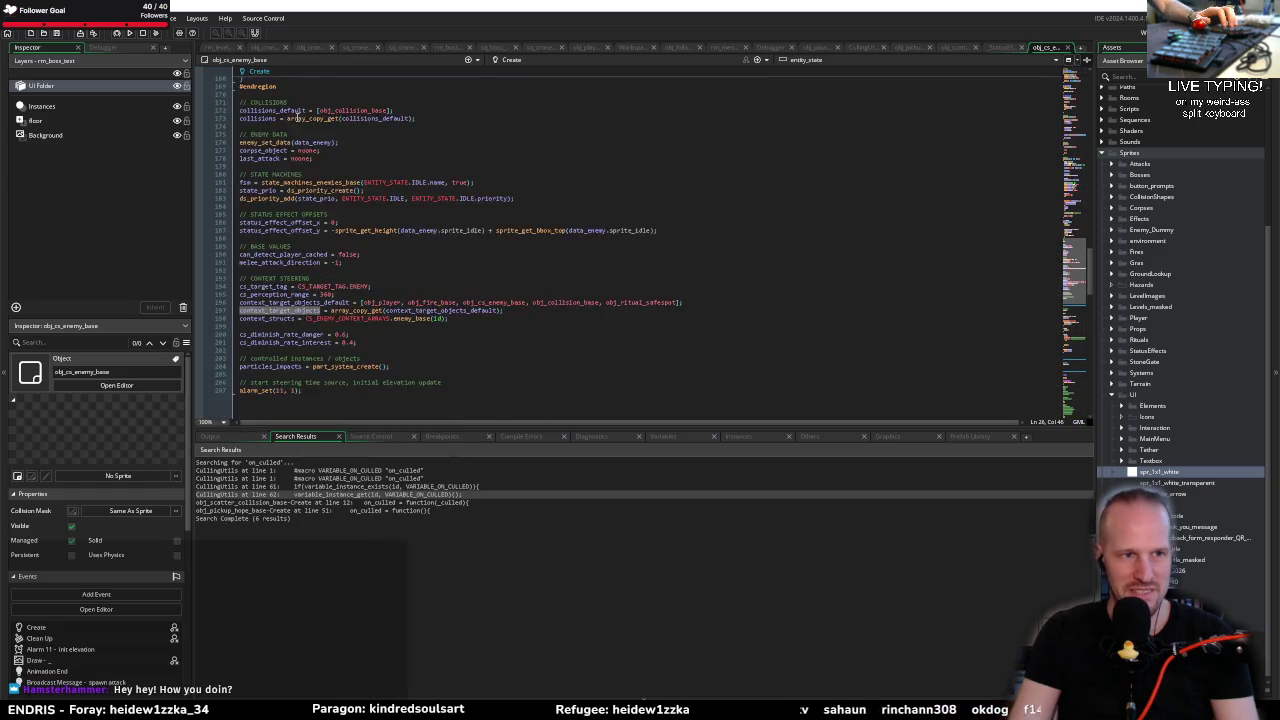
pyautogui.moveTo(261, 101)
pyautogui.mouseDown()
pyautogui.moveTo(330, 262)
pyautogui.moveTo(355, 269)
pyautogui.moveTo(314, 232)
pyautogui.moveTo(336, 342)
pyautogui.mouseUp()
pyautogui.scroll(3, 355, 269)
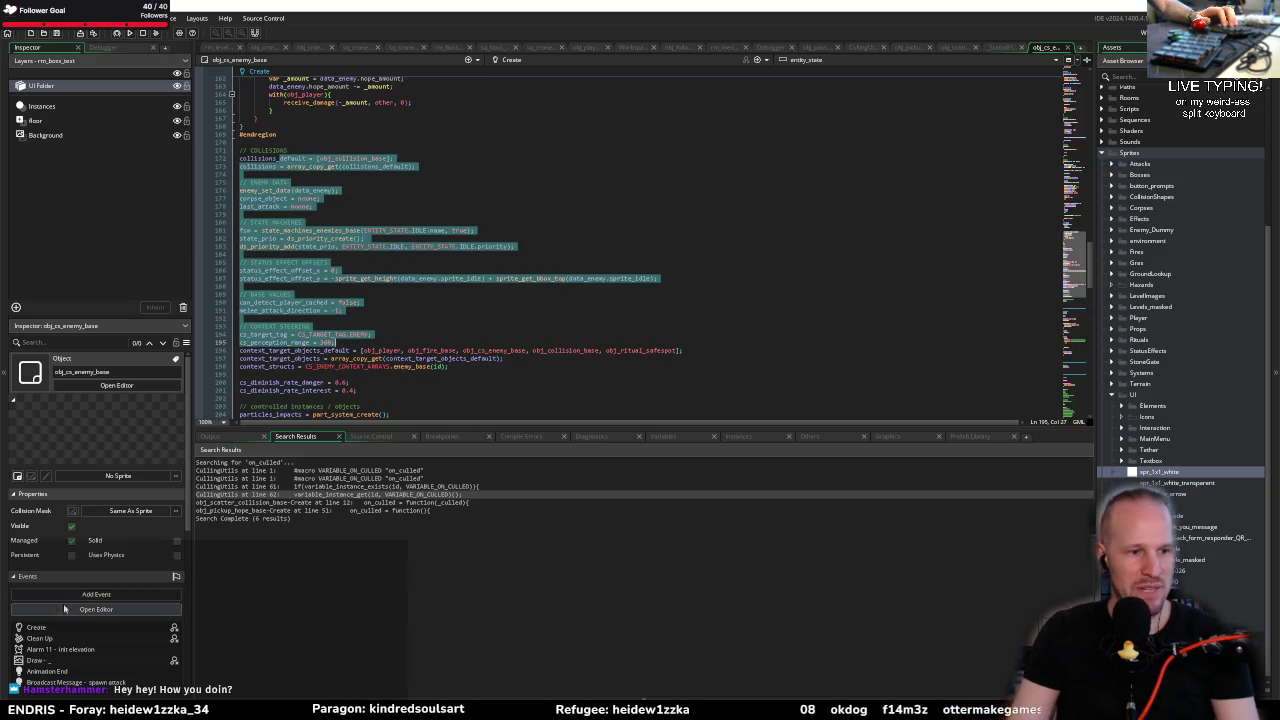
pyautogui.scroll(-5, 57, 600)
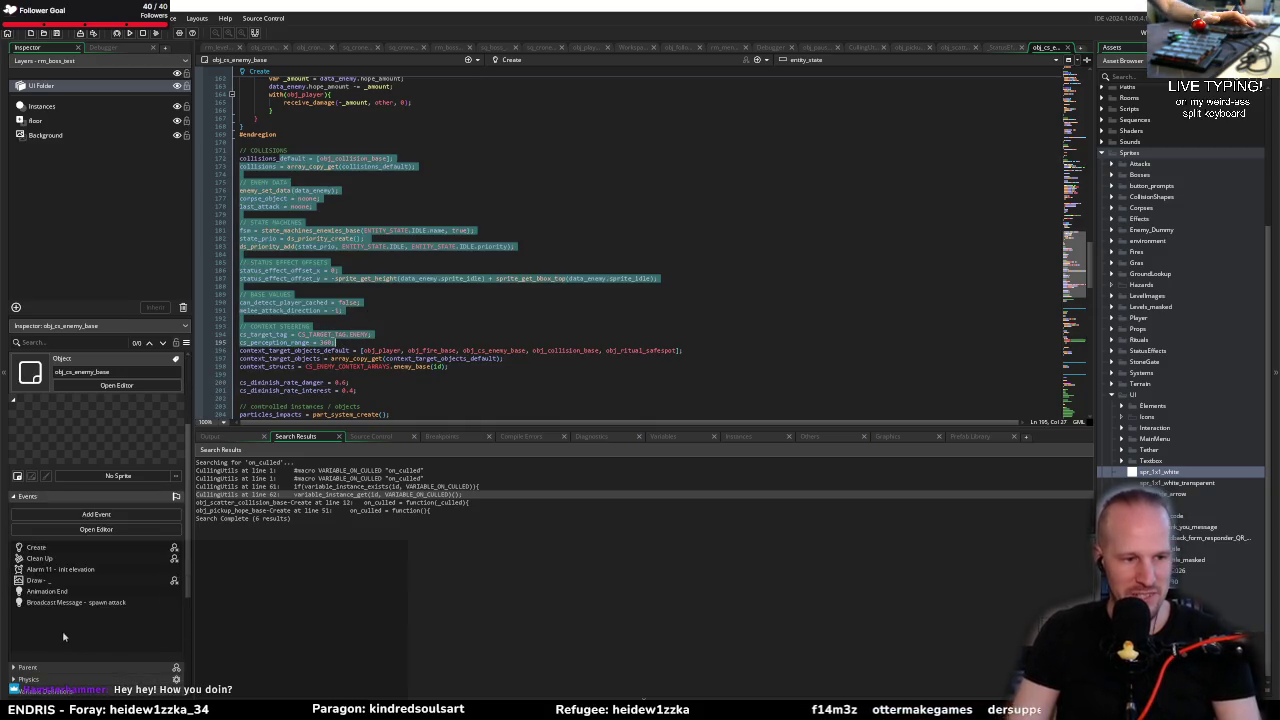
pyautogui.click(30, 588)
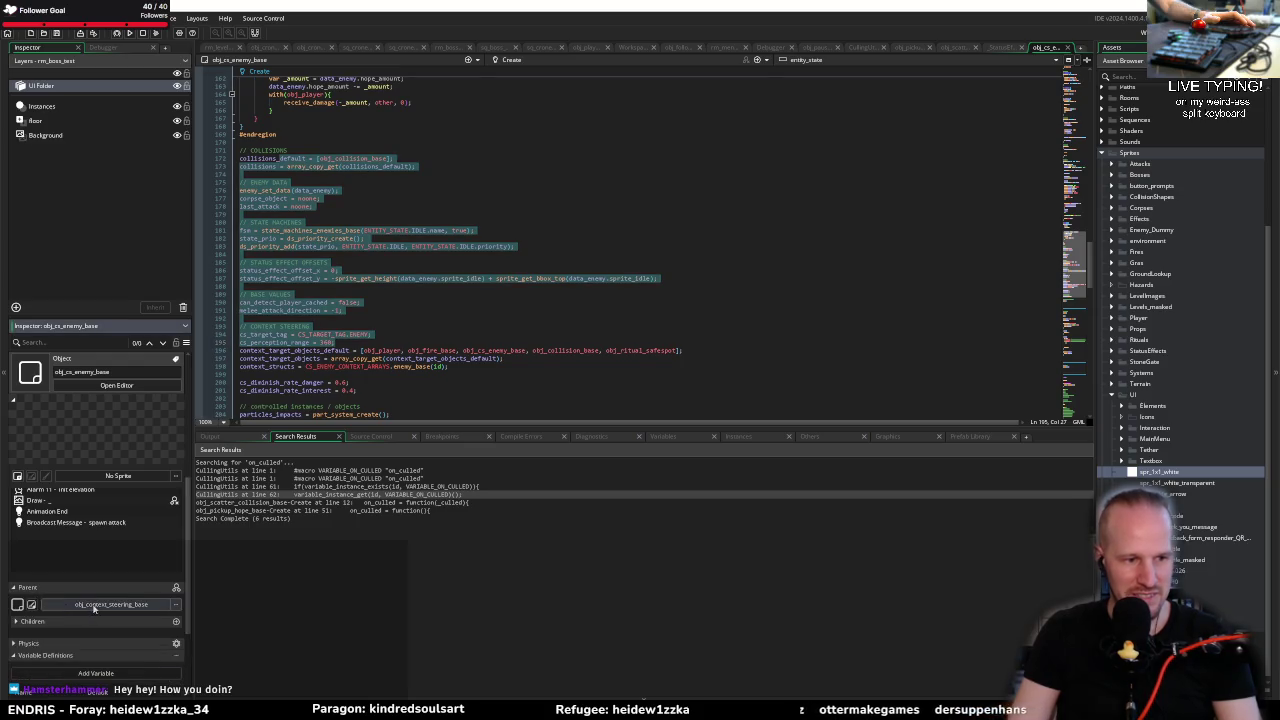
pyautogui.click(31, 605)
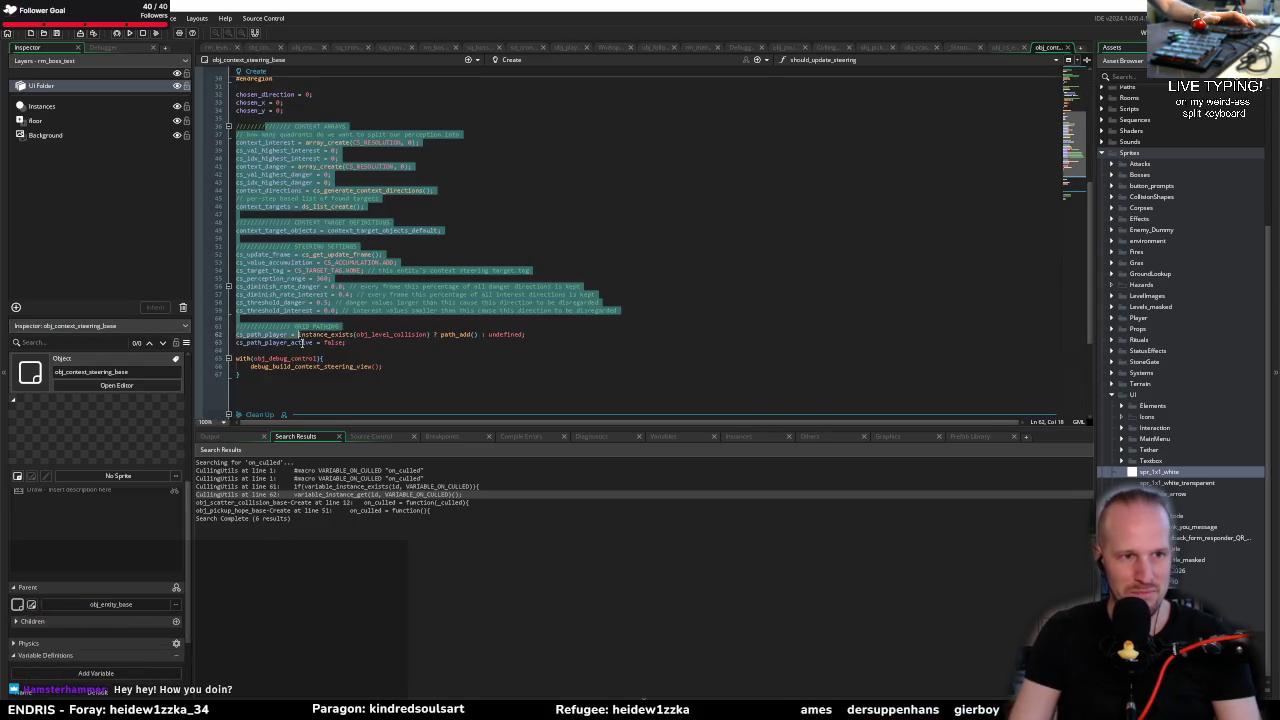
pyautogui.click(31, 605)
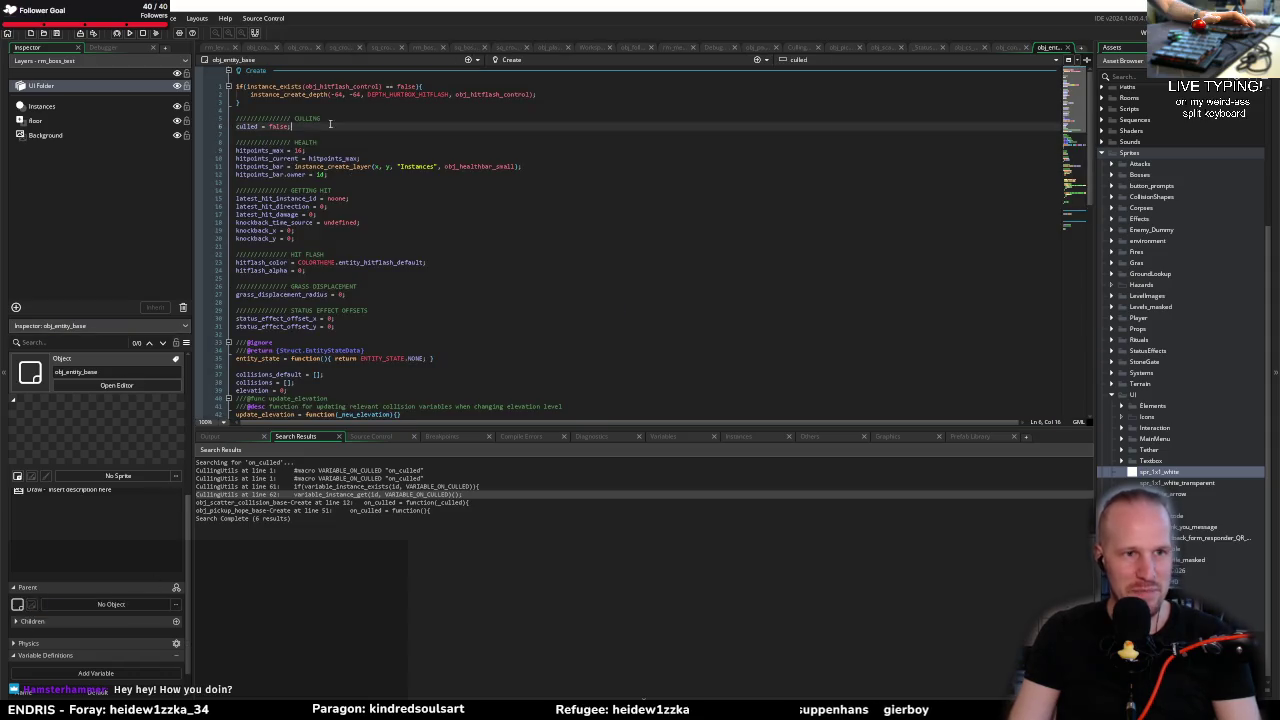
# Step: Check obj_entity_base's culled = false around lines 24 and 32, then return to _StatusEffectBase
pyautogui.scroll(-10, 363, 308)
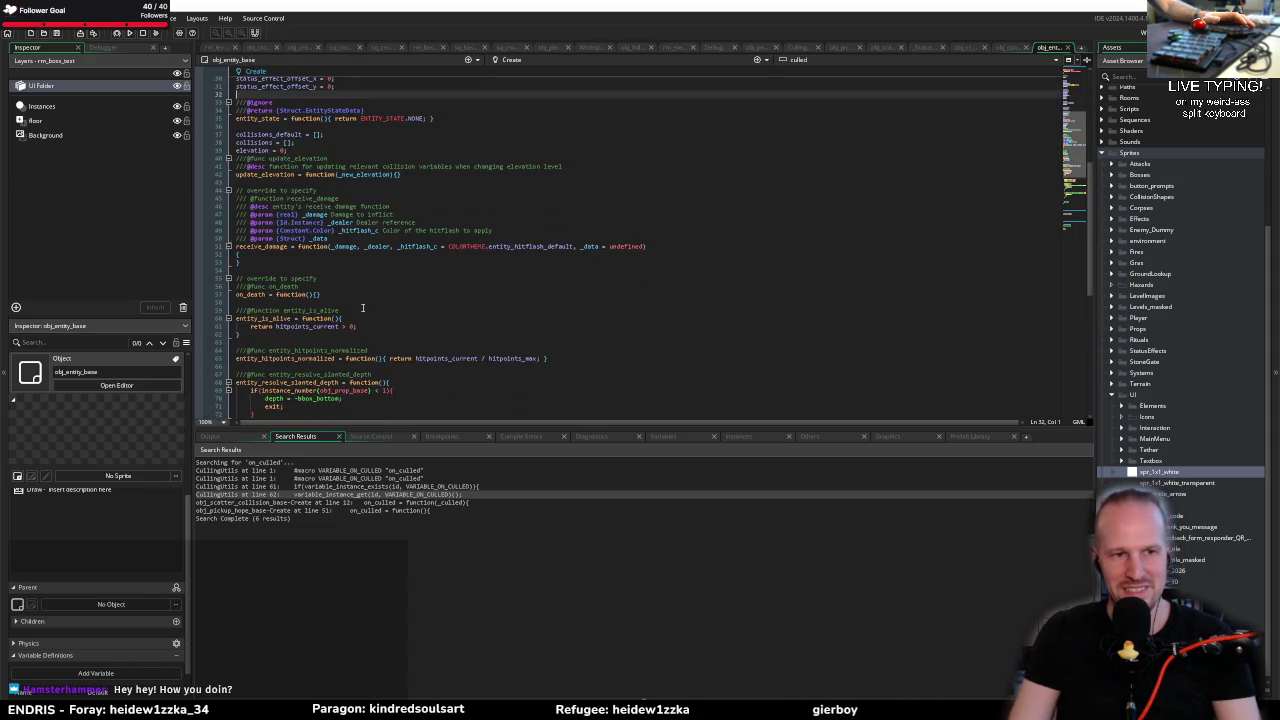
pyautogui.click(410, 271)
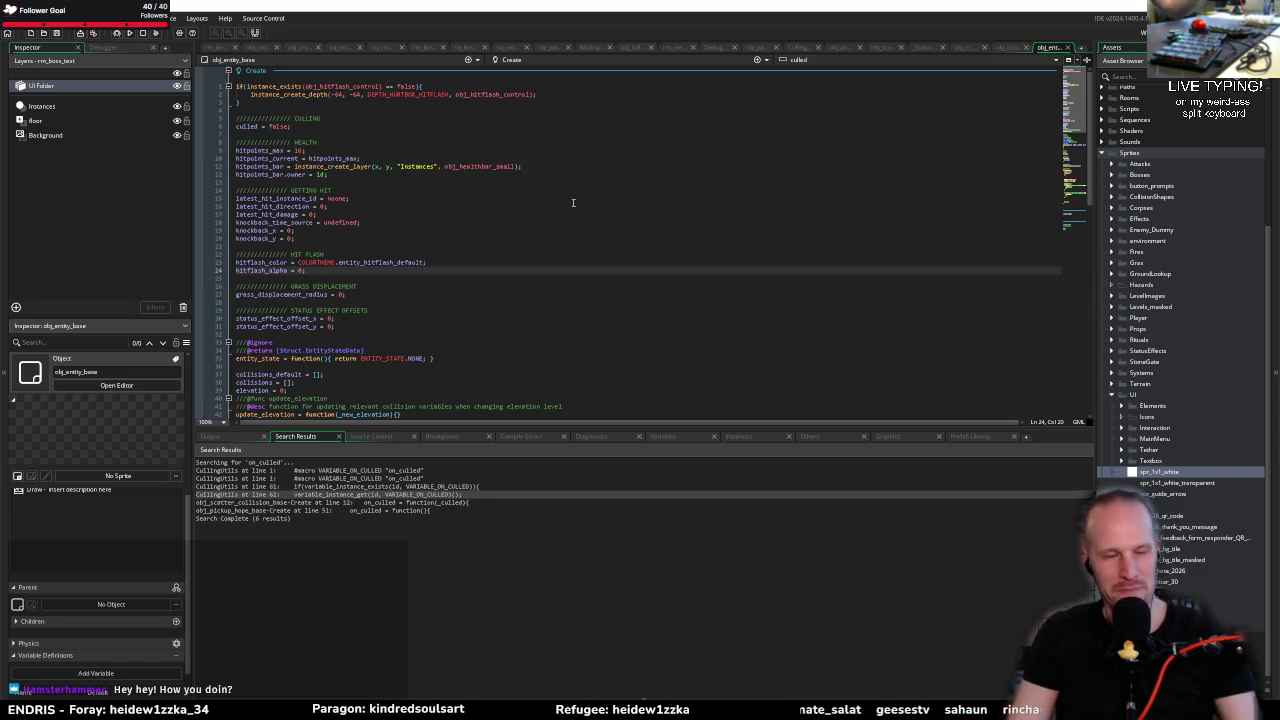
pyautogui.click(421, 334)
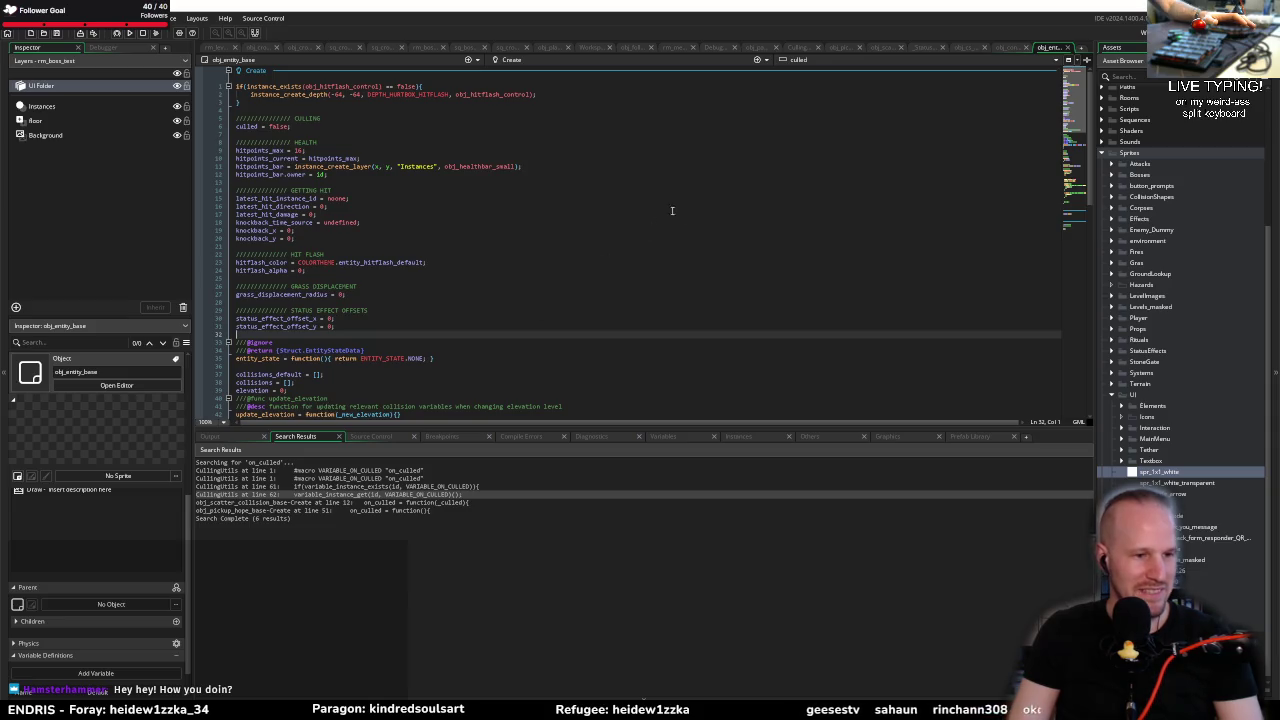
pyautogui.hotkey('ctrl', 'Tab')
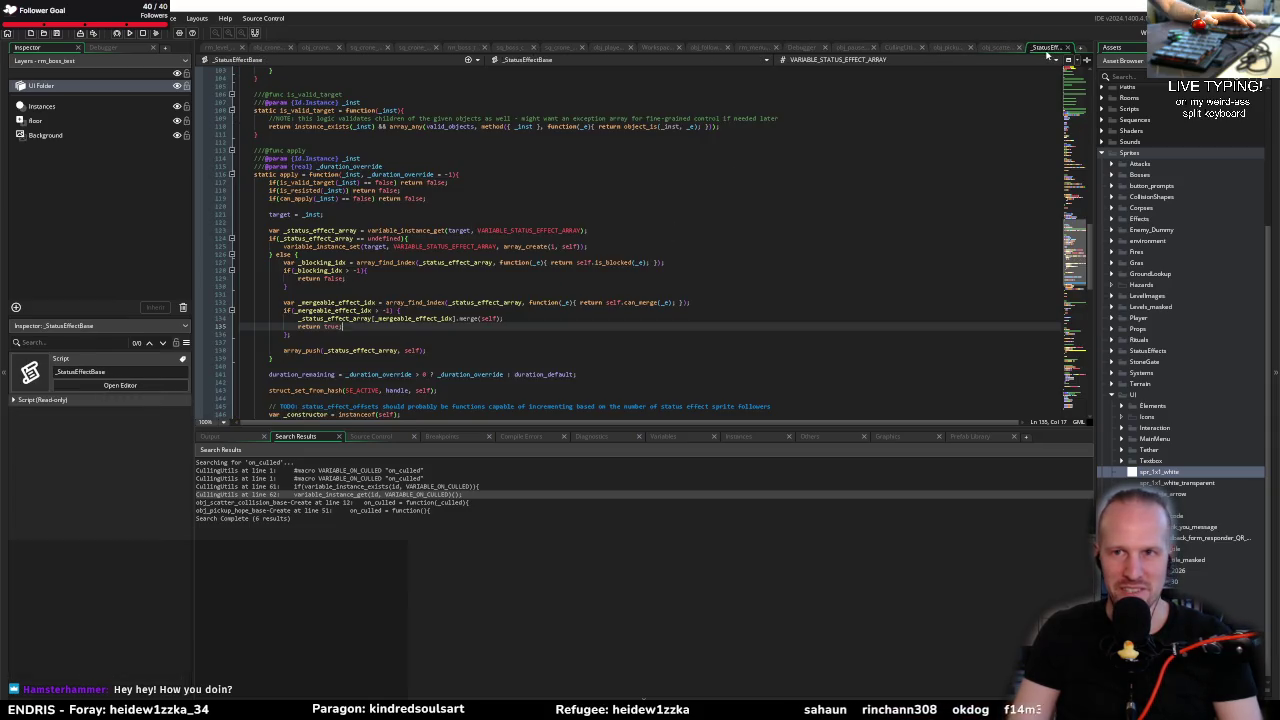
# Step: Read through lines 130–139 of _StatusEffectBase's apply function
pyautogui.click(285, 286)
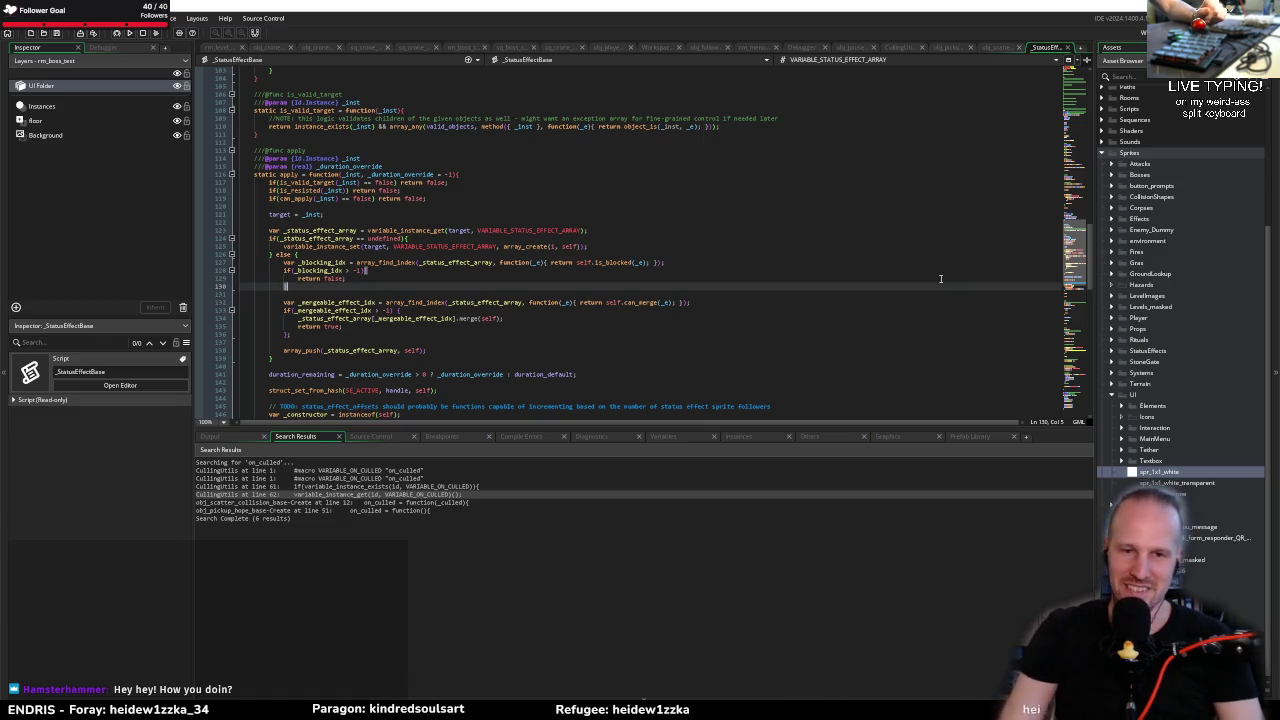
pyautogui.click(515, 326)
pyautogui.click(621, 308)
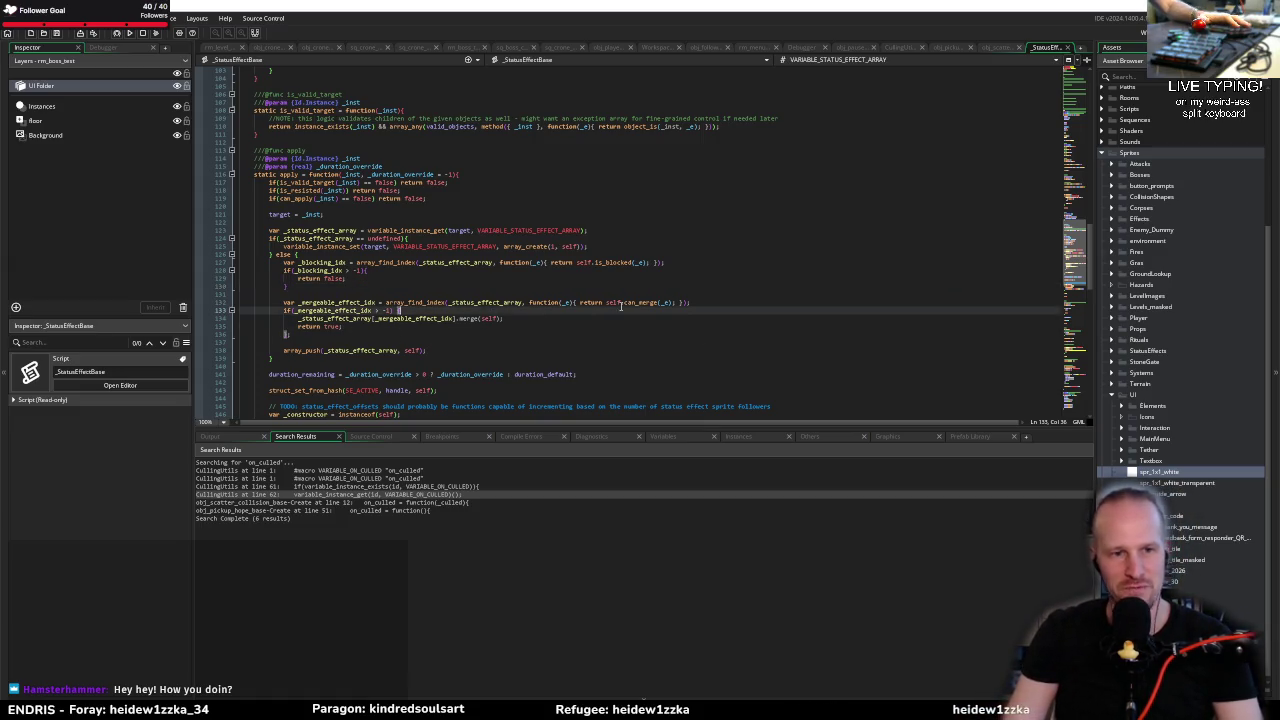
pyautogui.click(389, 288)
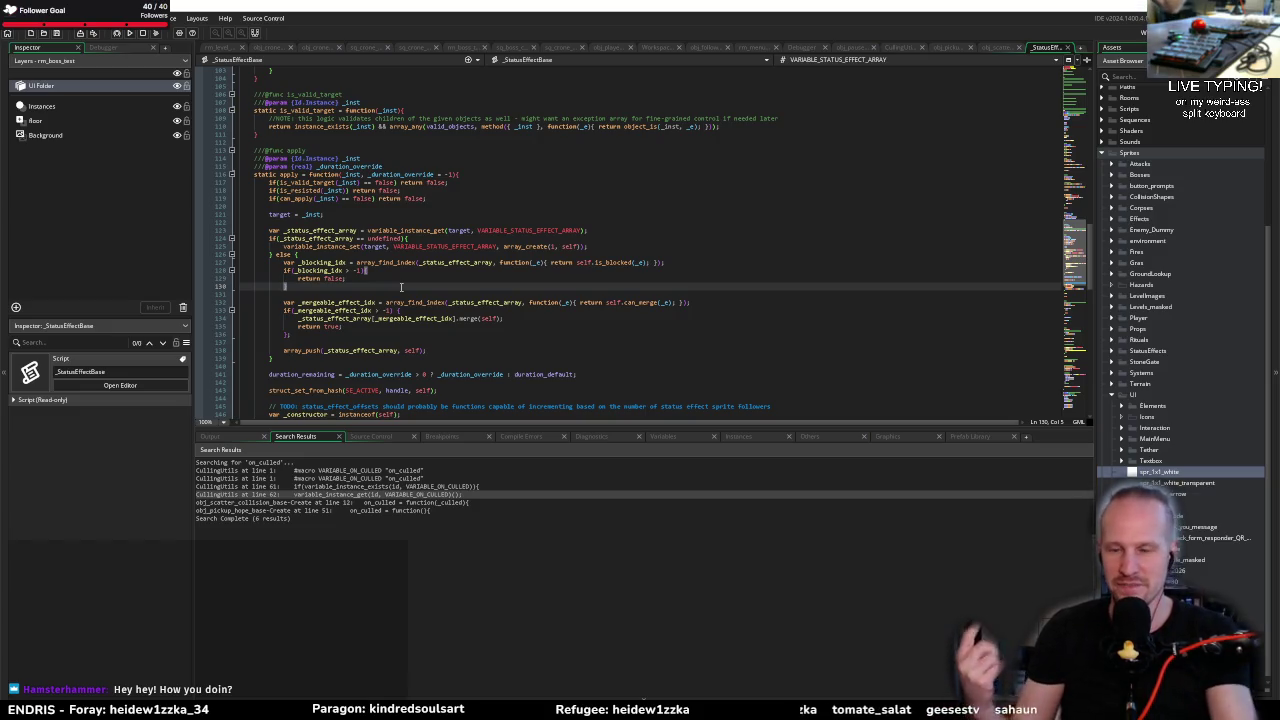
pyautogui.click(515, 360)
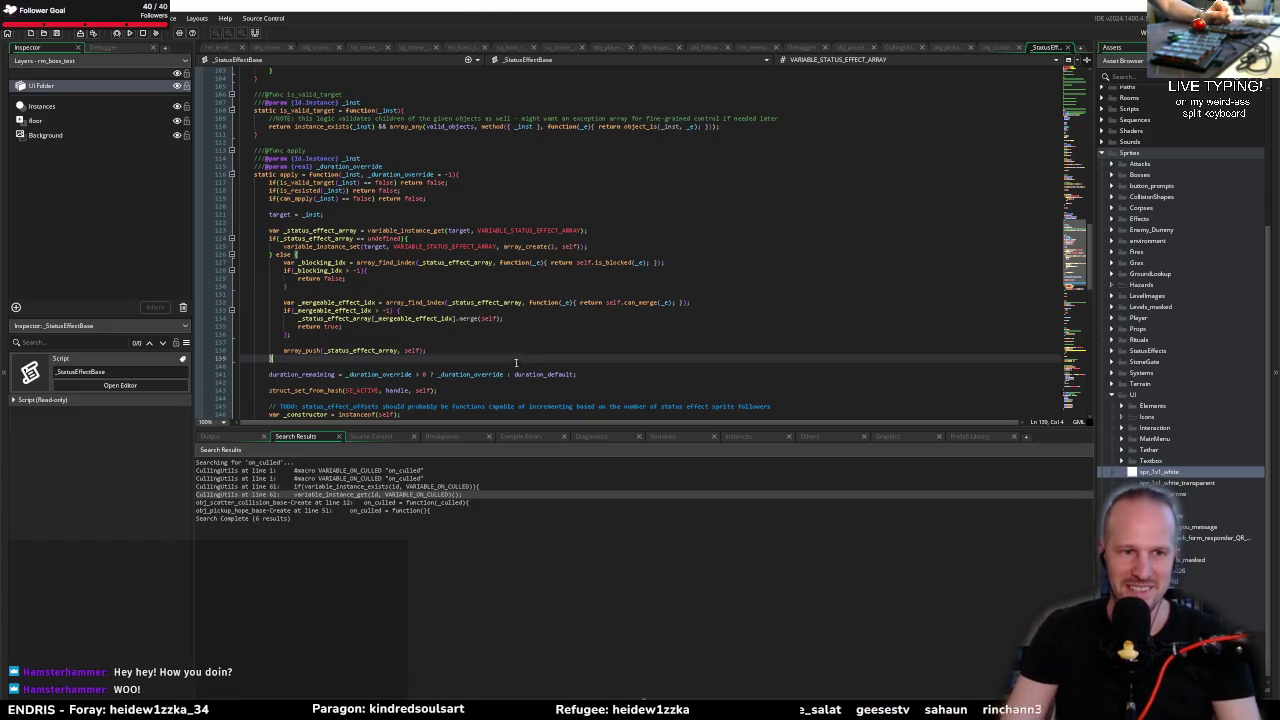
pyautogui.click(440, 336)
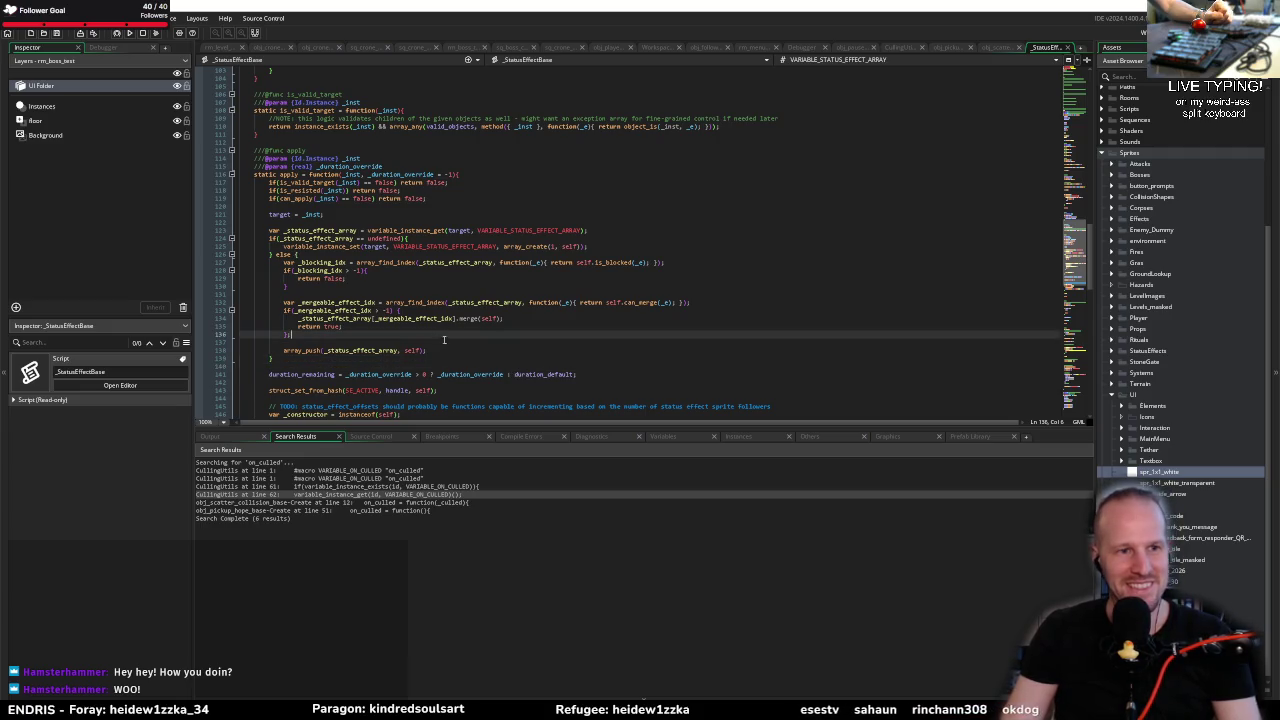
# Step: Enlarge the code area, highlight every _duration_override use, then view obj_pickup_hope_base's Create event
pyautogui.moveTo(535, 429); pyautogui.dragTo(541, 578)
pyautogui.click(496, 542)
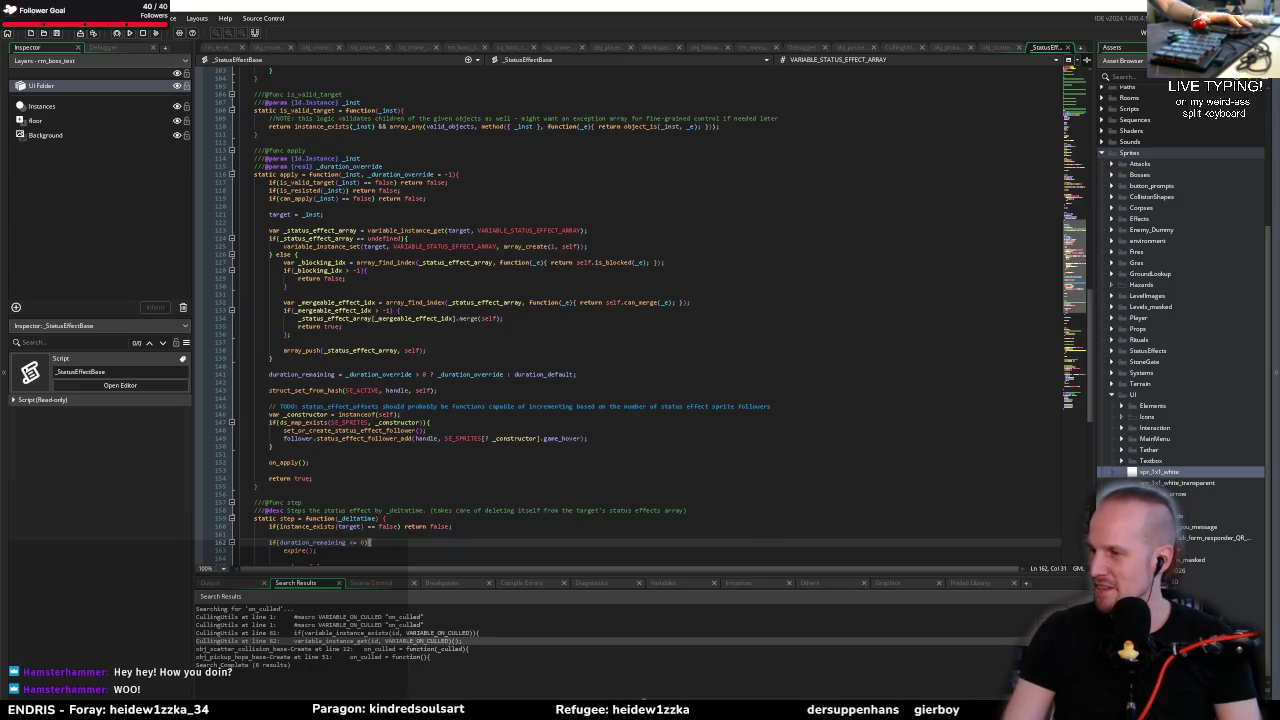
pyautogui.click(522, 391)
pyautogui.click(452, 375)
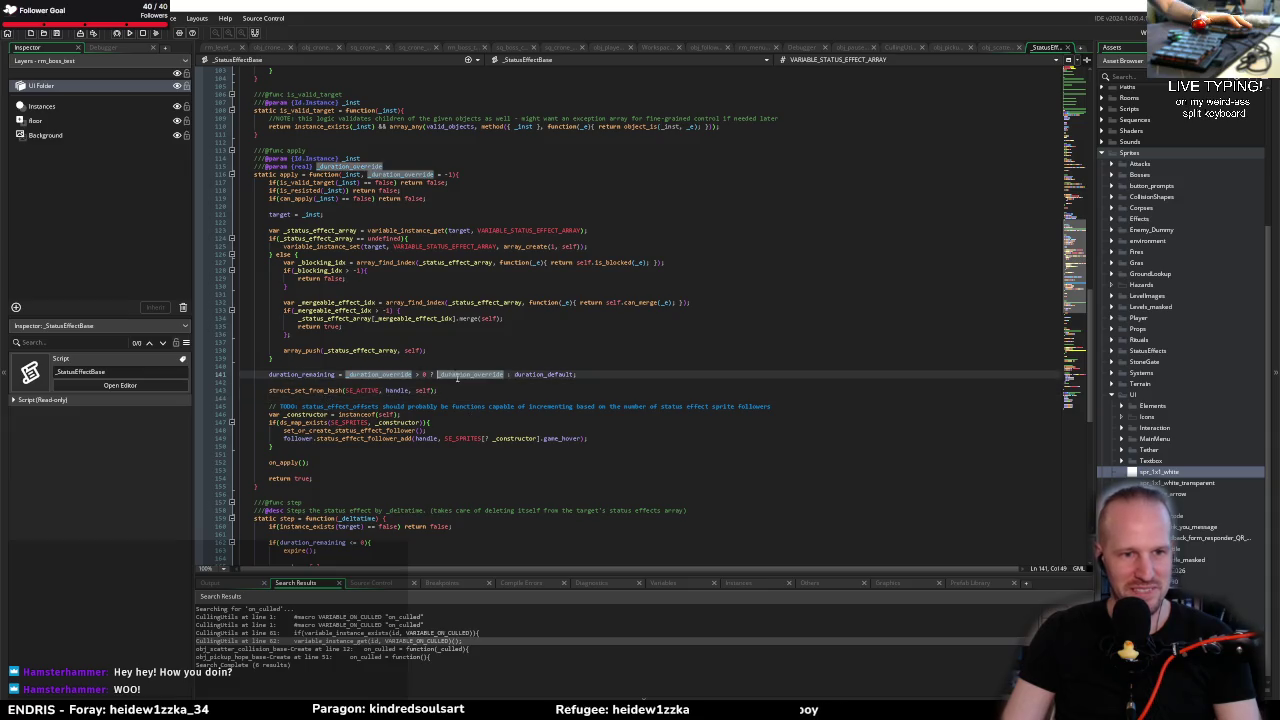
pyautogui.click(993, 47)
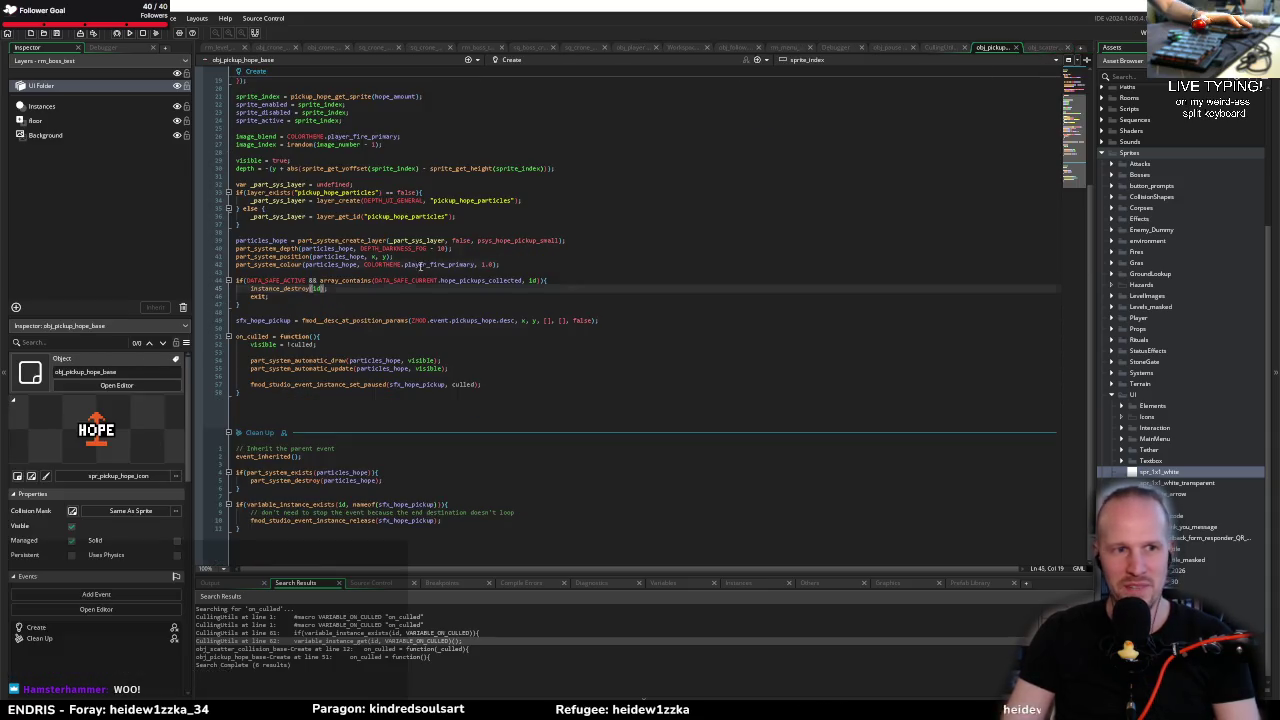
pyautogui.click(421, 265)
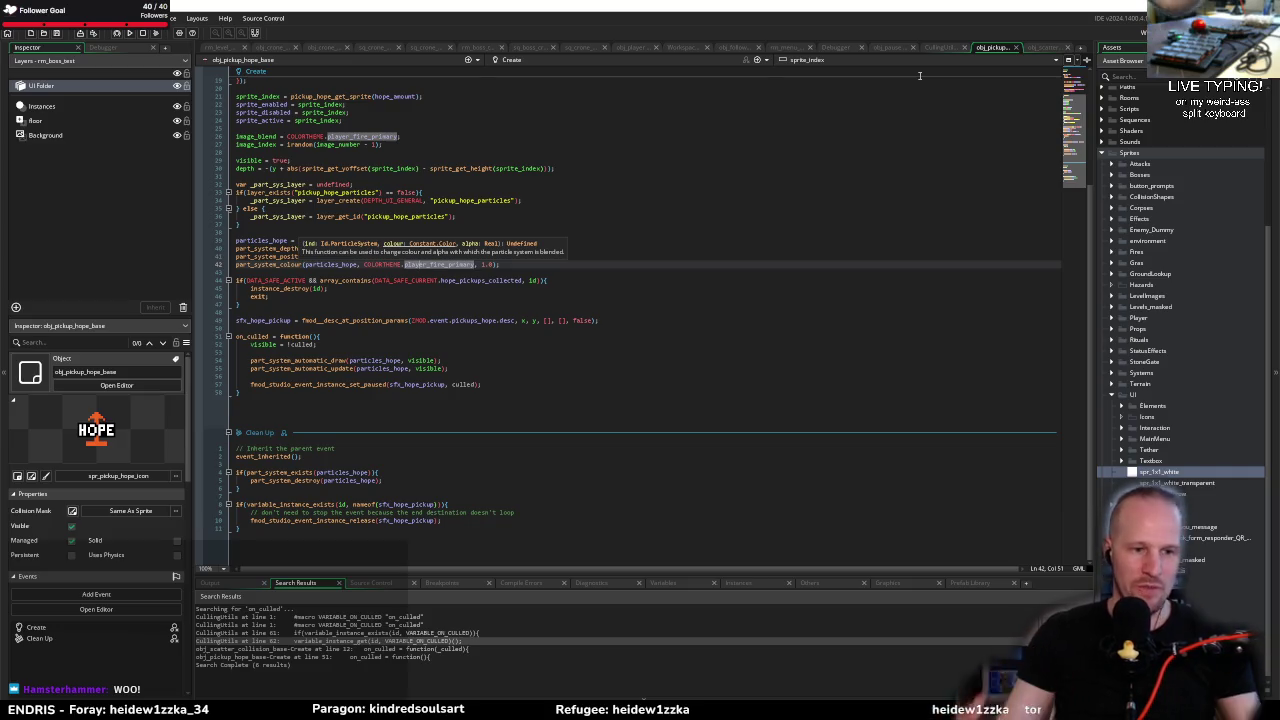
pyautogui.click(507, 266)
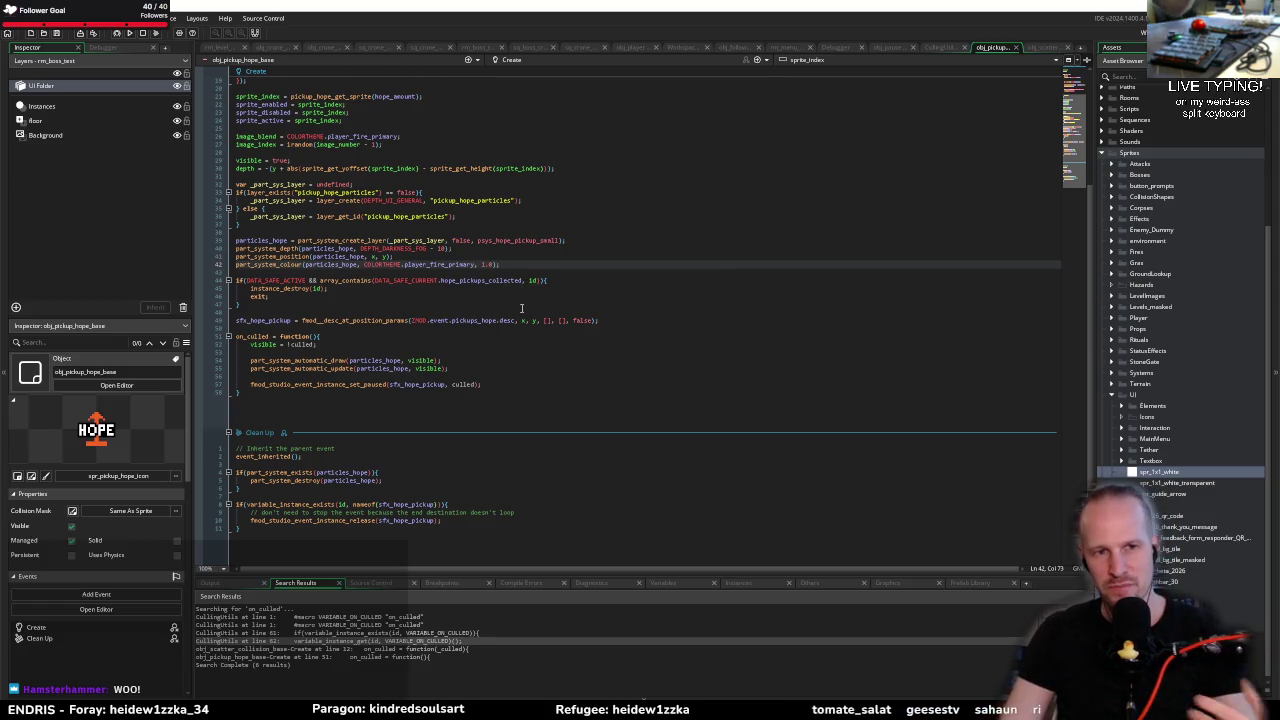
pyautogui.click(519, 320)
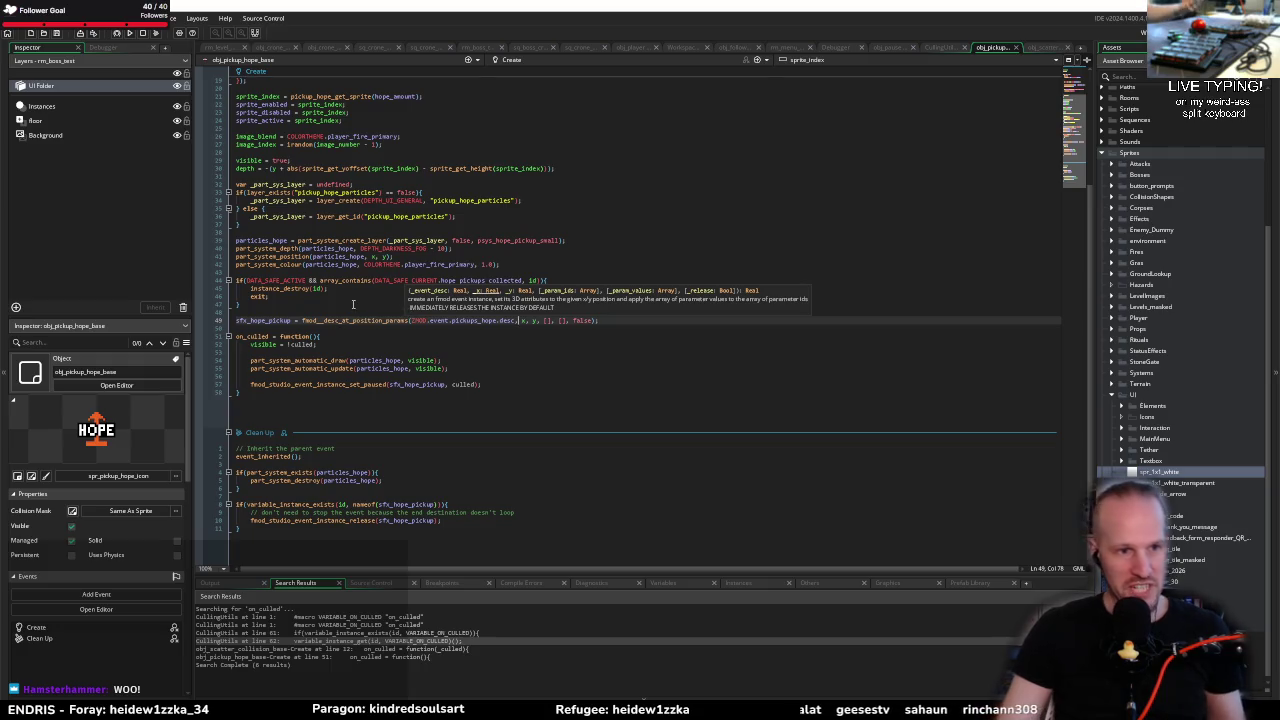
pyautogui.click(384, 311)
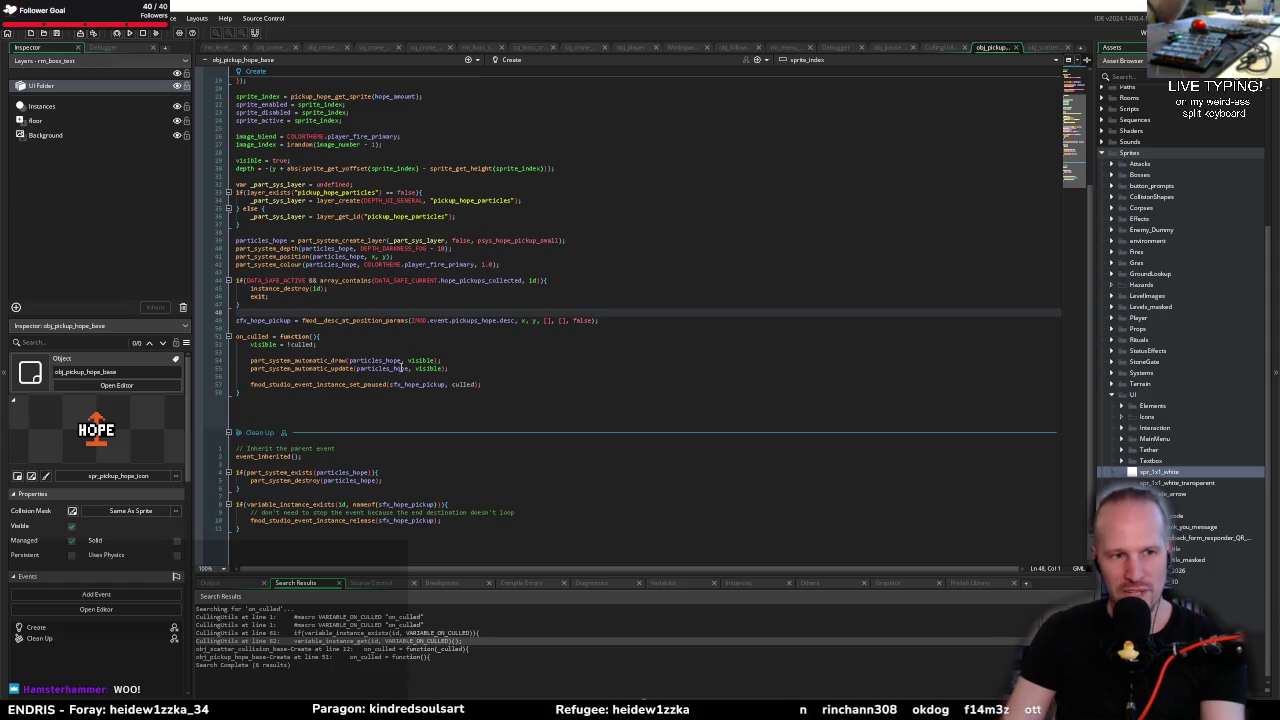
pyautogui.click(290, 391)
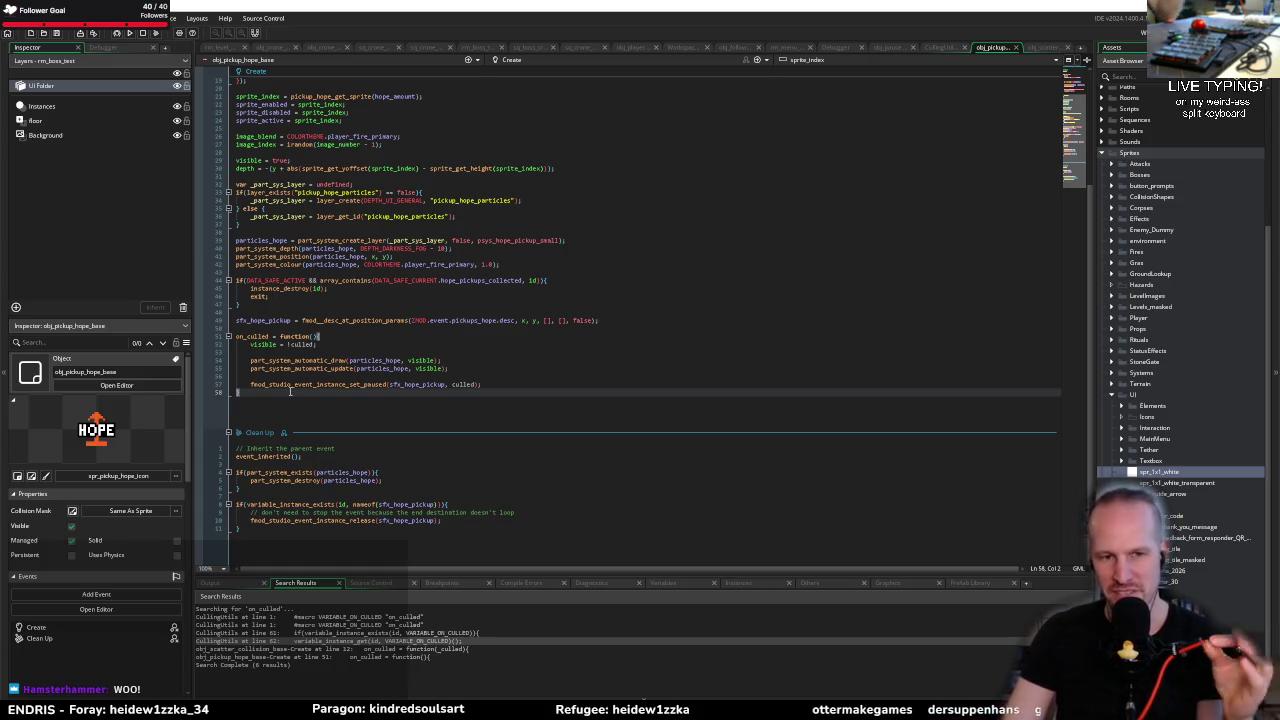
pyautogui.click(367, 353)
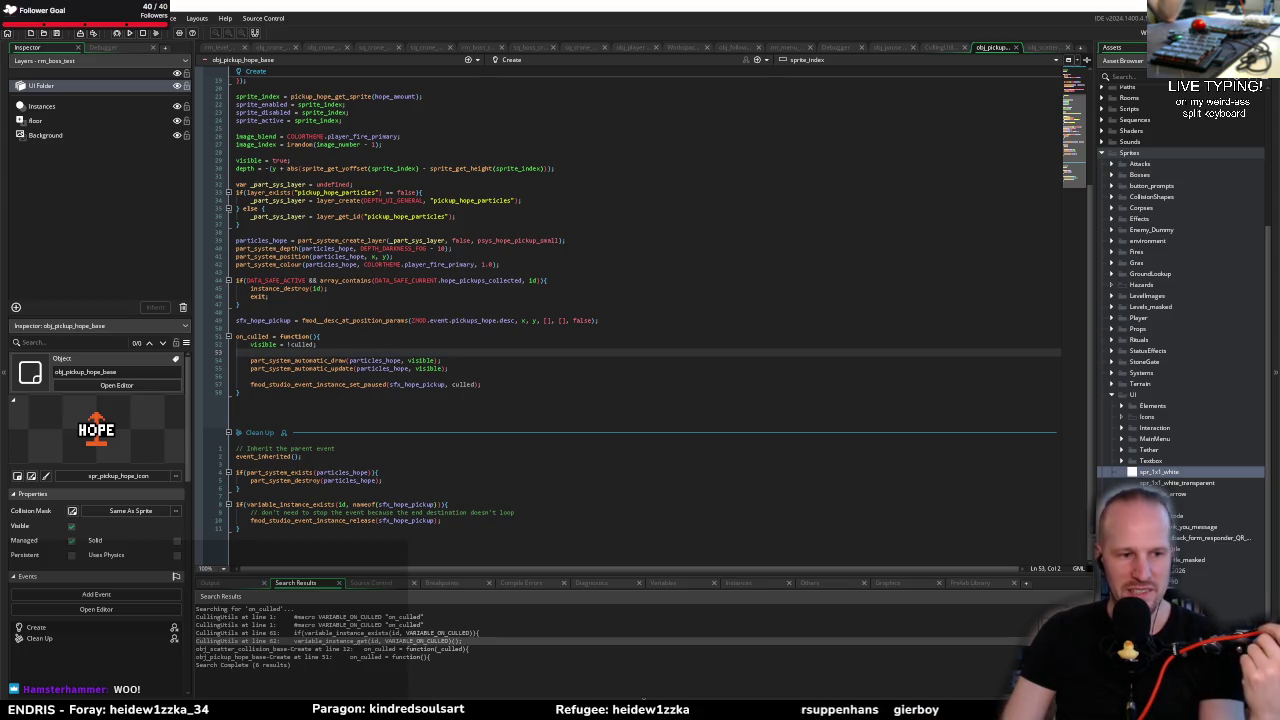
pyautogui.moveTo(120, 718)
pyautogui.click(134, 684)
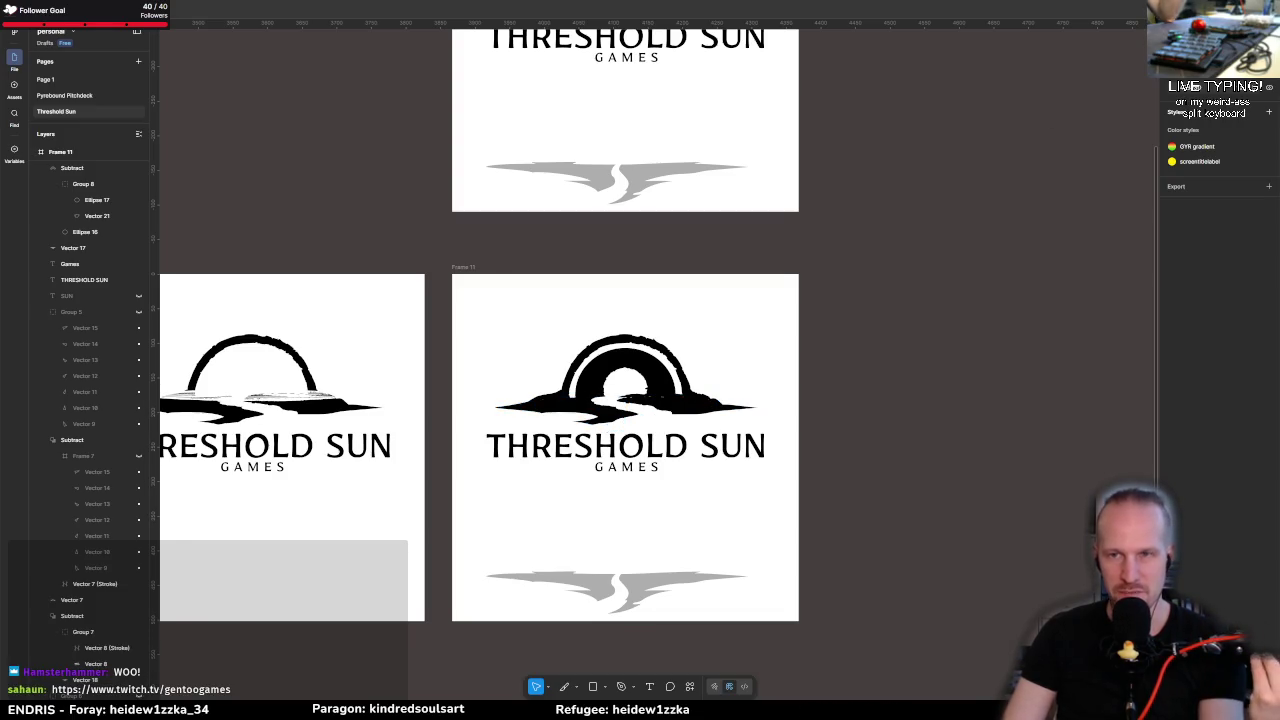
pyautogui.hotkey('alt', 'Tab')
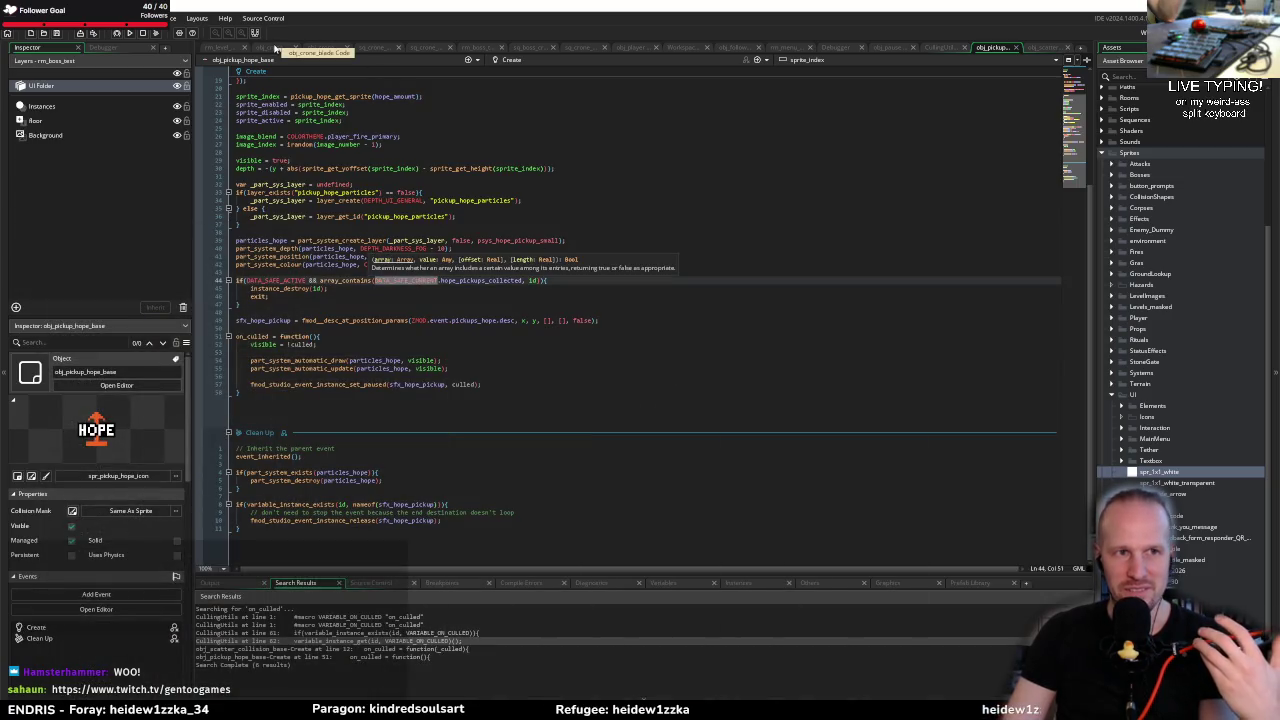
pyautogui.click(276, 48)
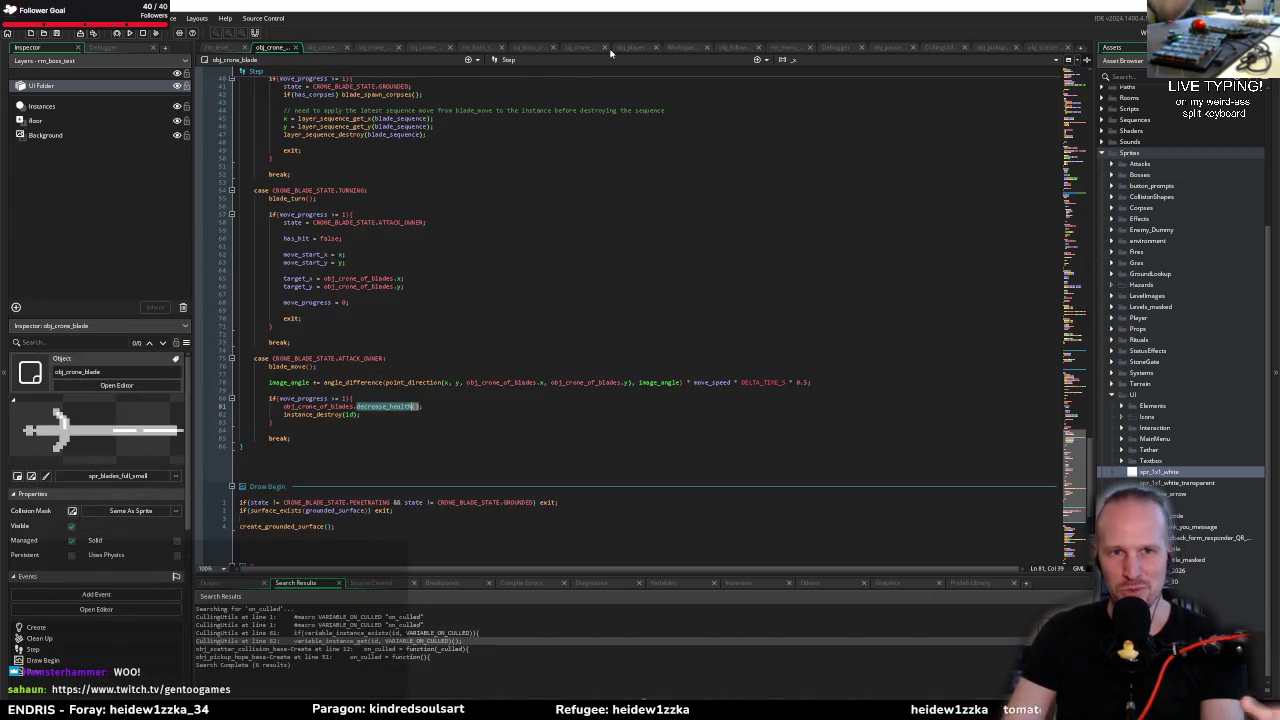
# Step: Glance at the crone-of-blades events script, then bring up the sq_boss_crone_of_blades sequence
pyautogui.click(575, 48)
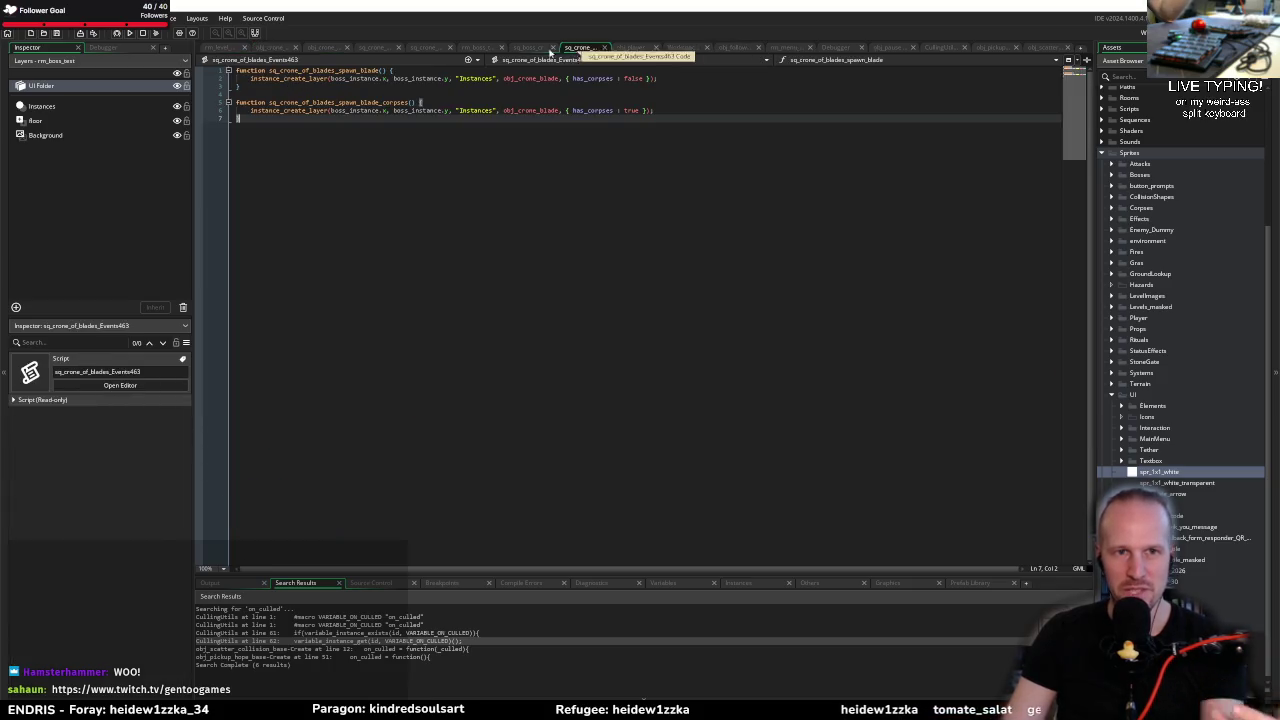
pyautogui.click(530, 48)
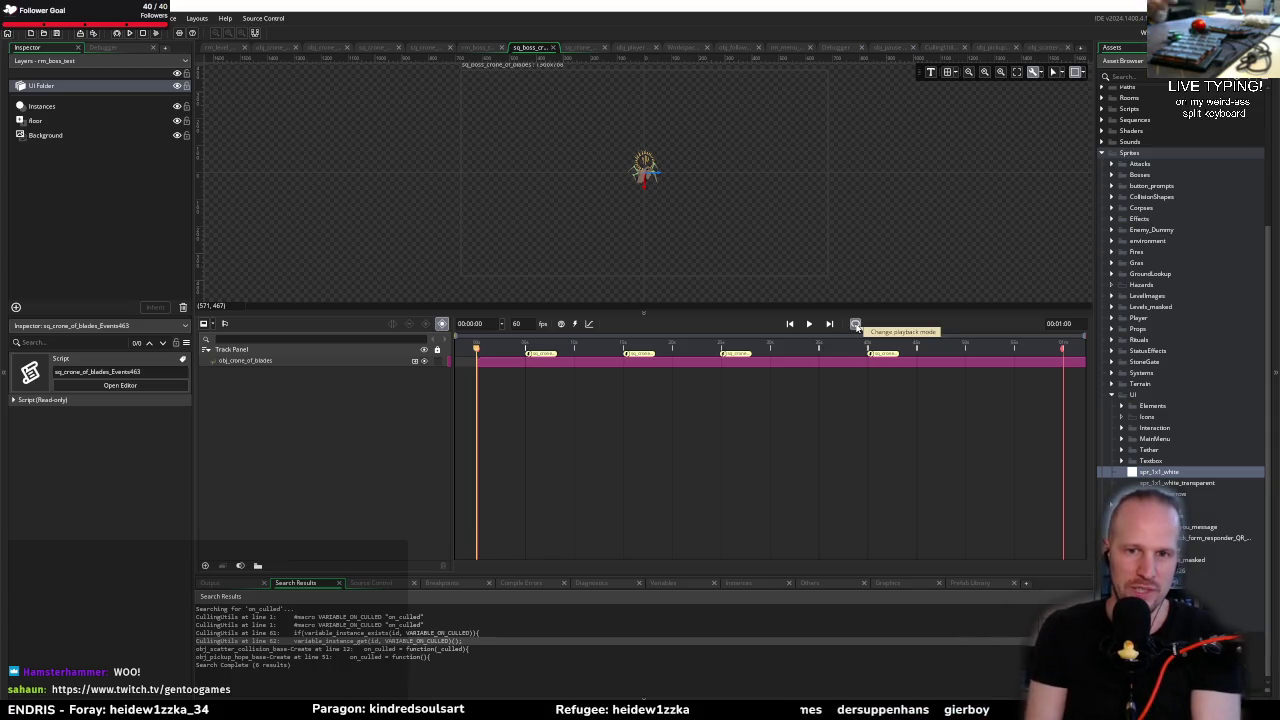
# Step: Change sq_boss_crone_of_blades's playback mode and enlarge the canvas above the timeline
pyautogui.click(855, 325)
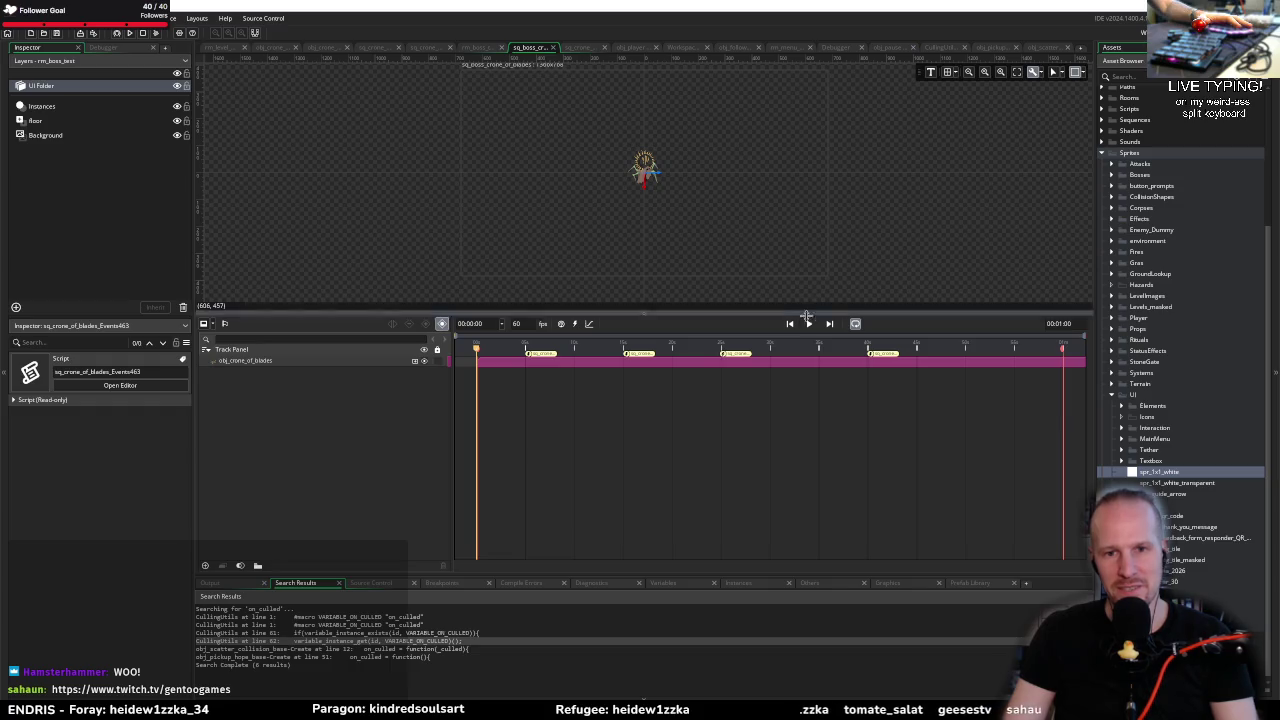
pyautogui.moveTo(724, 312); pyautogui.dragTo(723, 389)
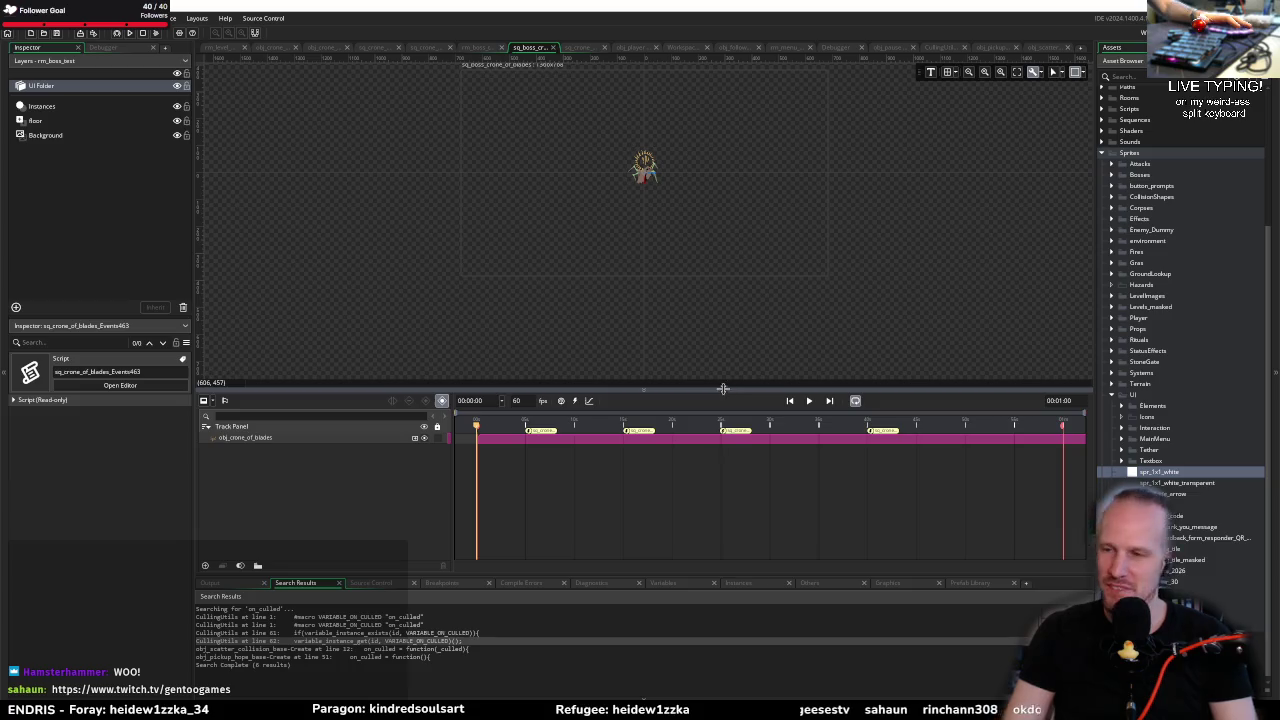